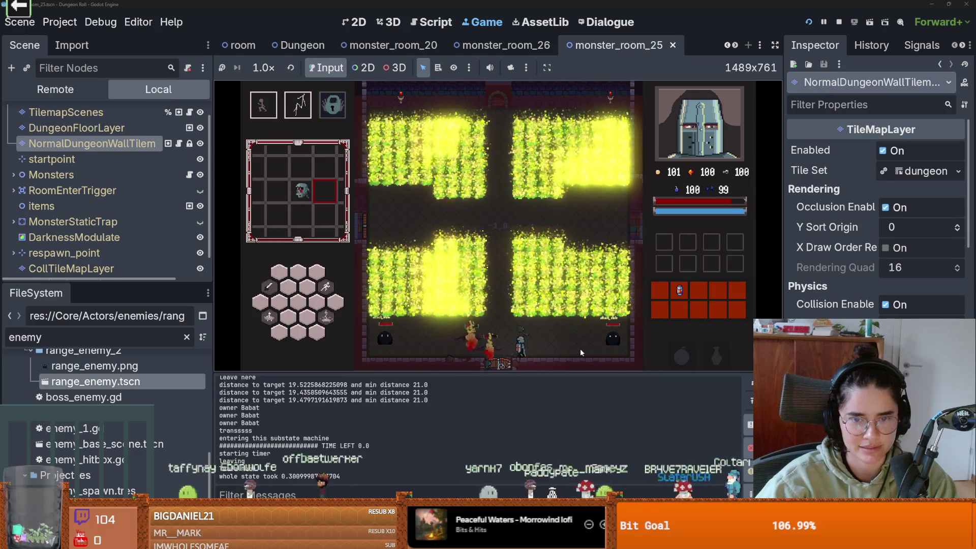
Step: Fight the enemies in the running game, moving left and right and swinging the sword
key(space)
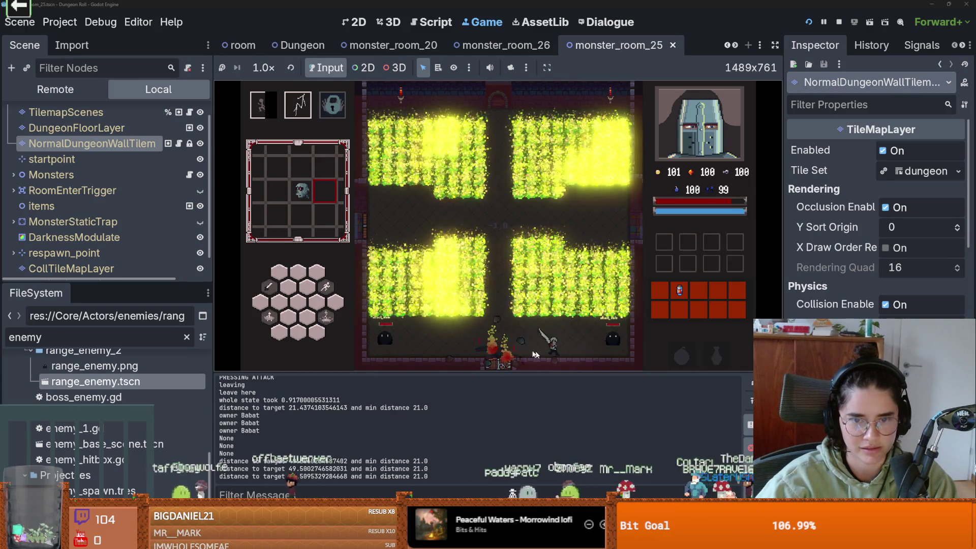
key(d)
key(d)
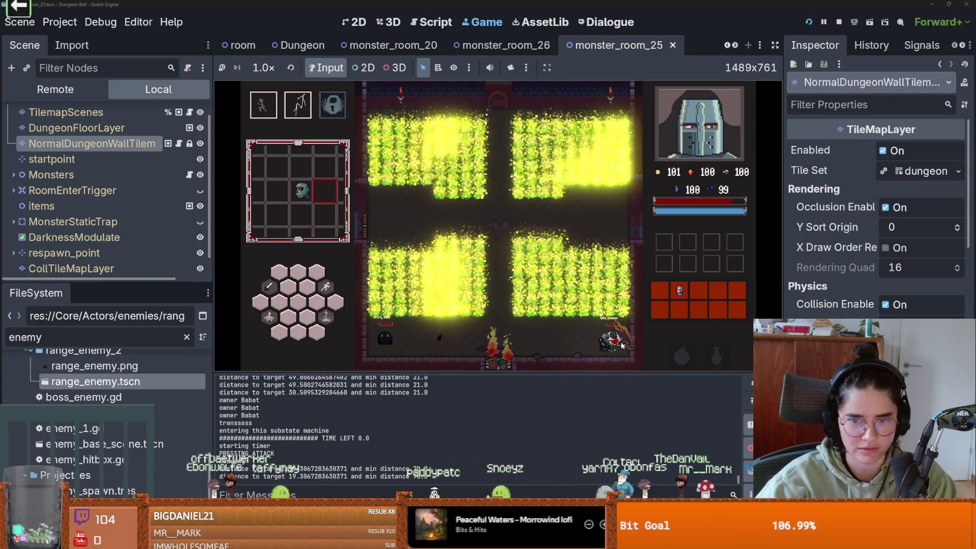
key(space)
key(d)
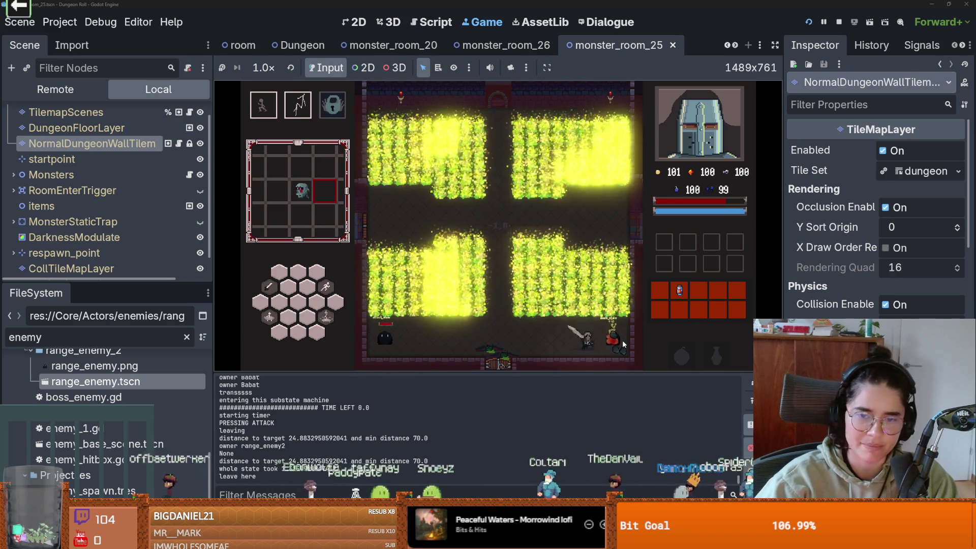
key(a)
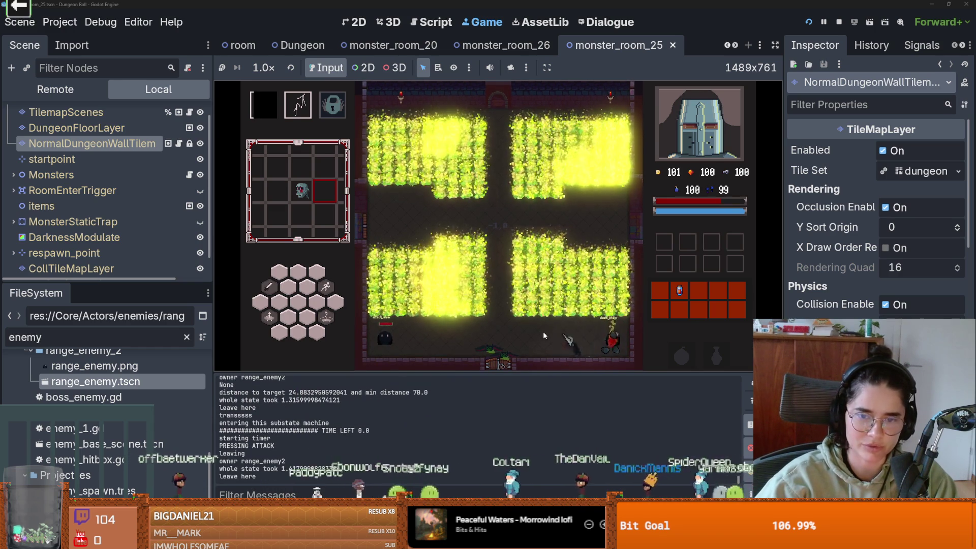
key(space)
key(a)
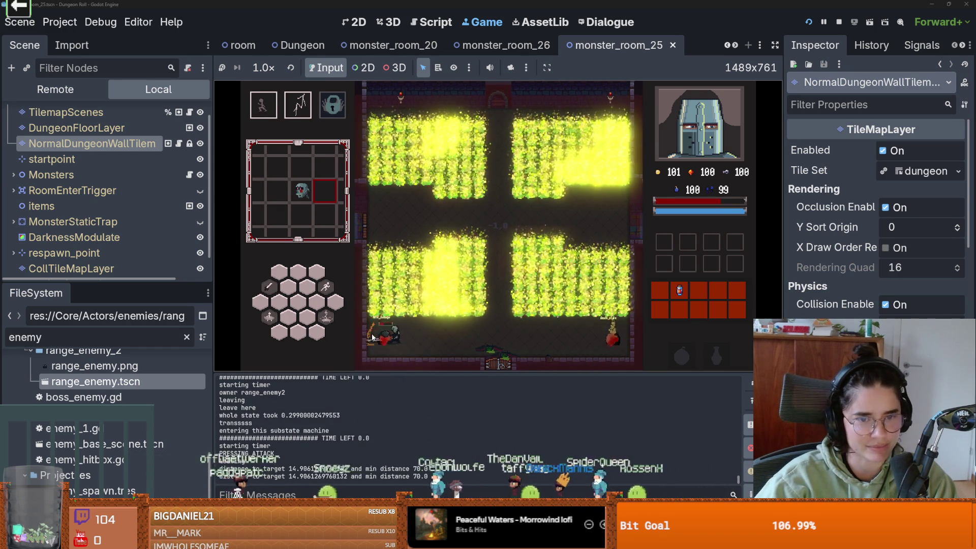
key(d)
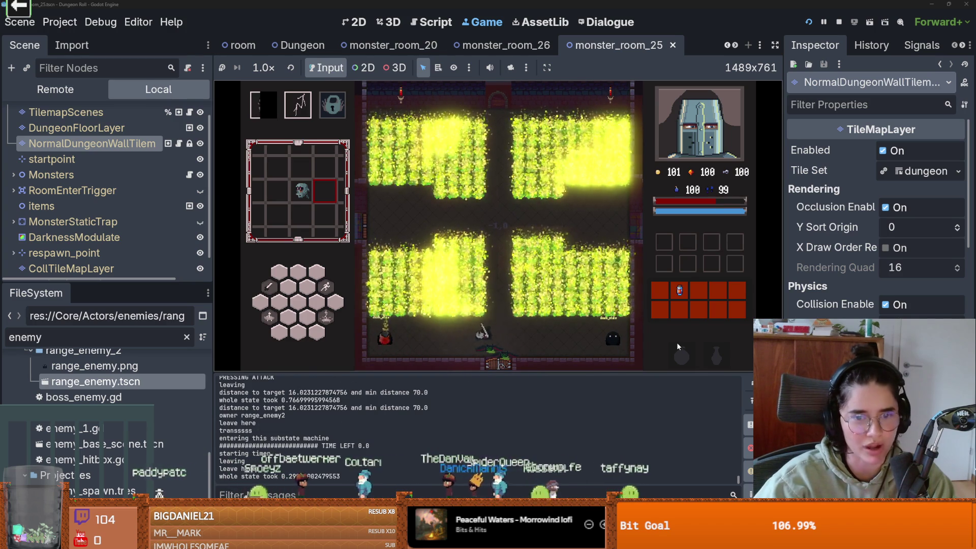
key(d)
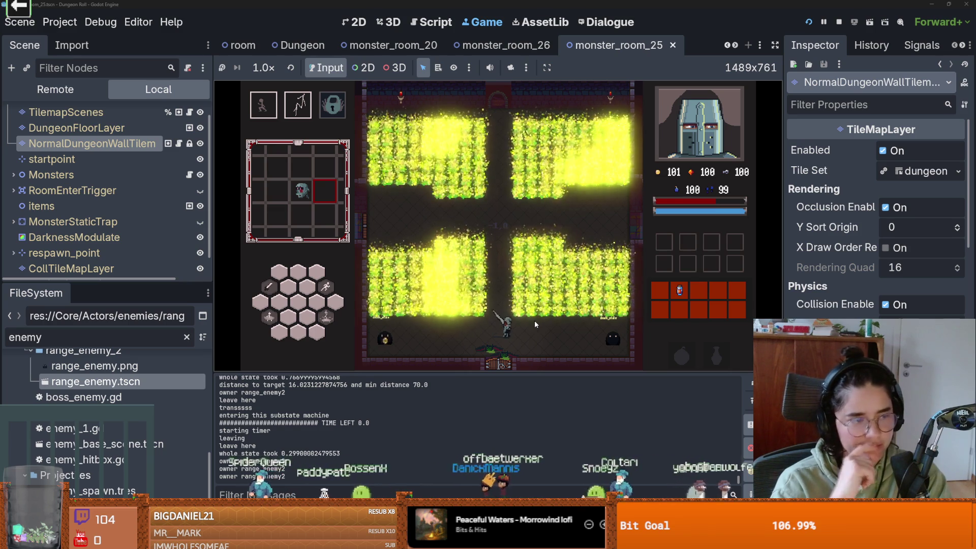
Step: Move the player left, then scroll the scene tab bar toward the radiation_puddle tab
key(a)
key(s)
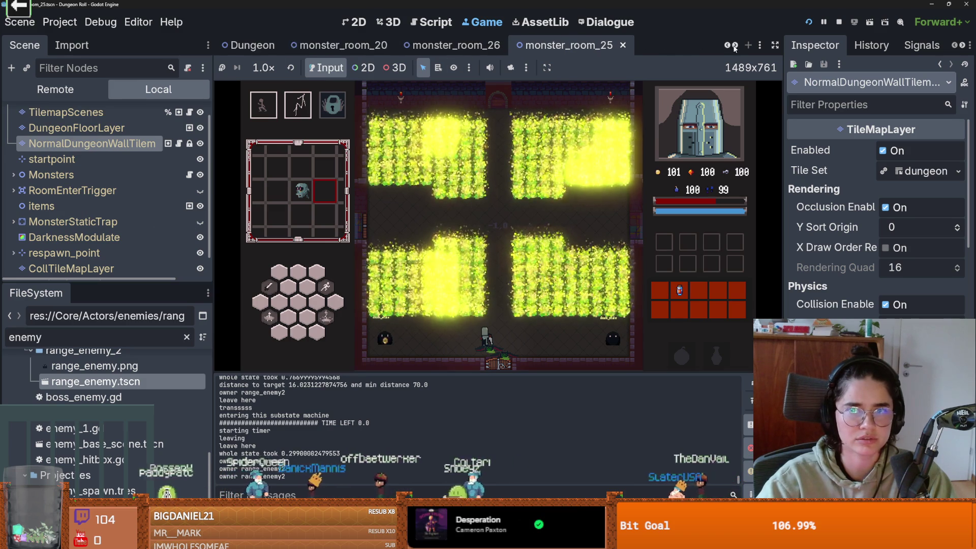
scroll(457, 46, down, 4)
Step: In radiation_puddle, make the PointLight2D cyan (00e7ff) and raise its energy to about 13.49
click(397, 46)
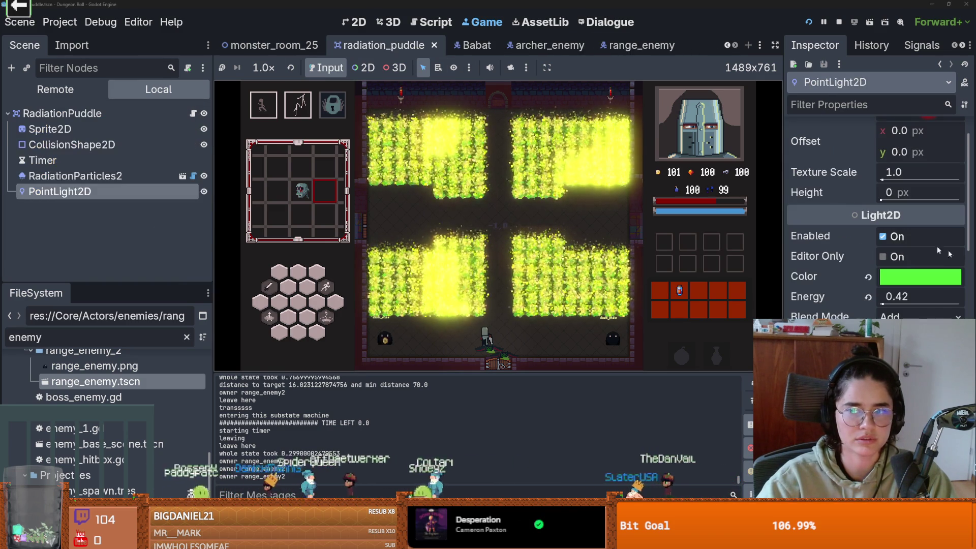
mouse_move(883, 304)
mouse_down()
mouse_move(964, 314)
mouse_move(889, 308)
mouse_move(925, 309)
mouse_move(899, 310)
mouse_up()
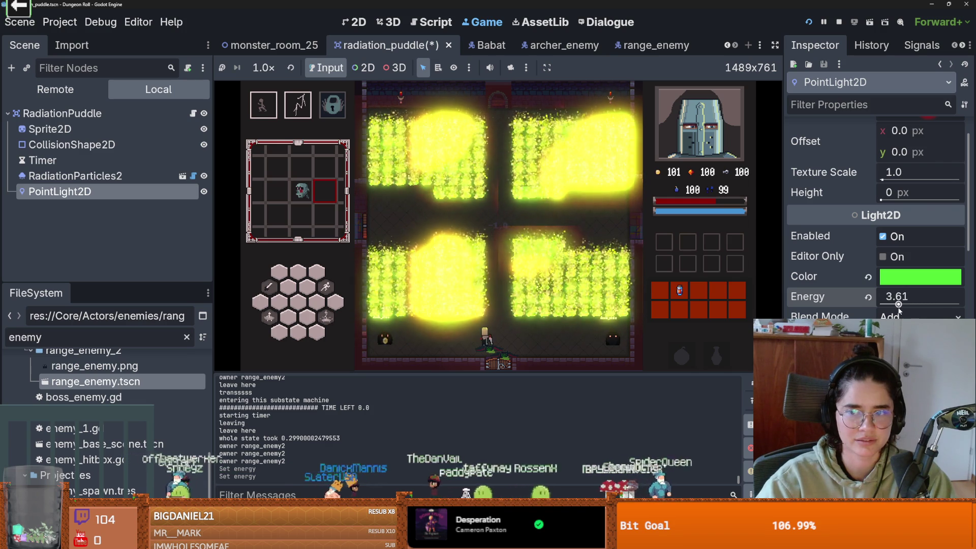
click(905, 277)
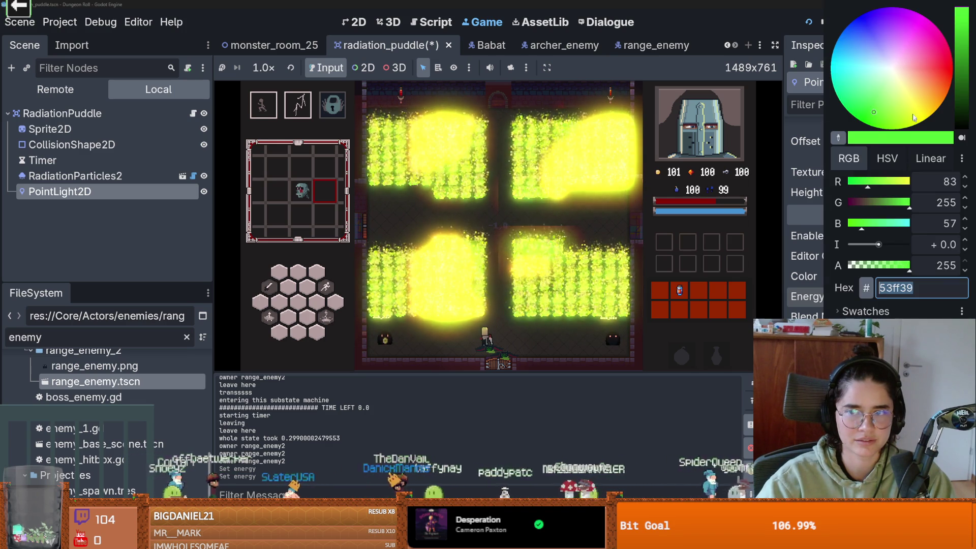
mouse_move(895, 66)
mouse_down()
mouse_move(924, 49)
mouse_move(870, 28)
mouse_move(823, 65)
mouse_up()
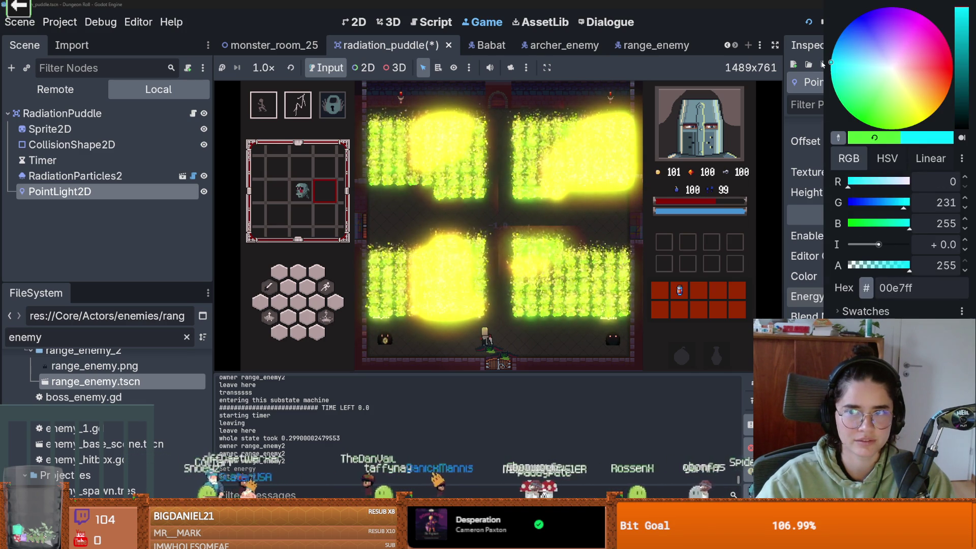
click(817, 272)
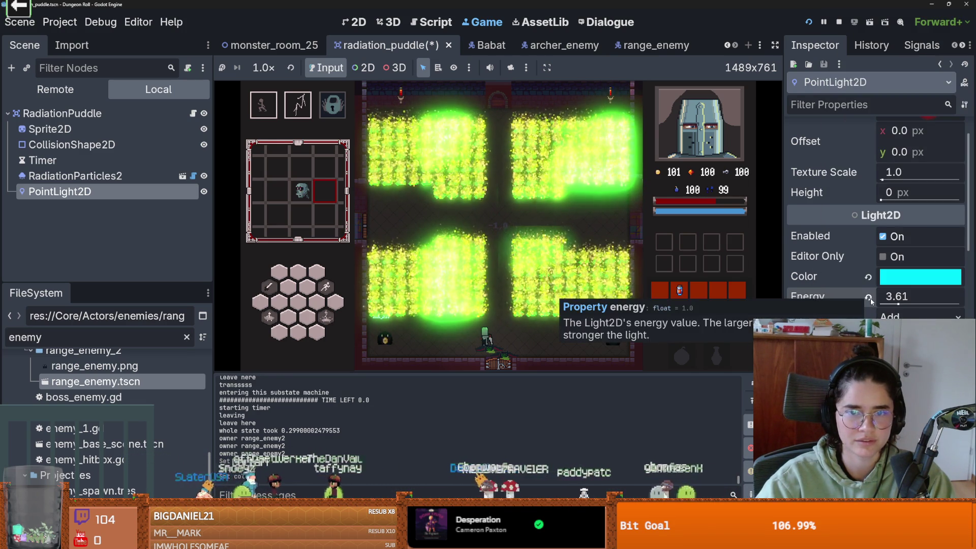
drag(899, 304, 948, 305)
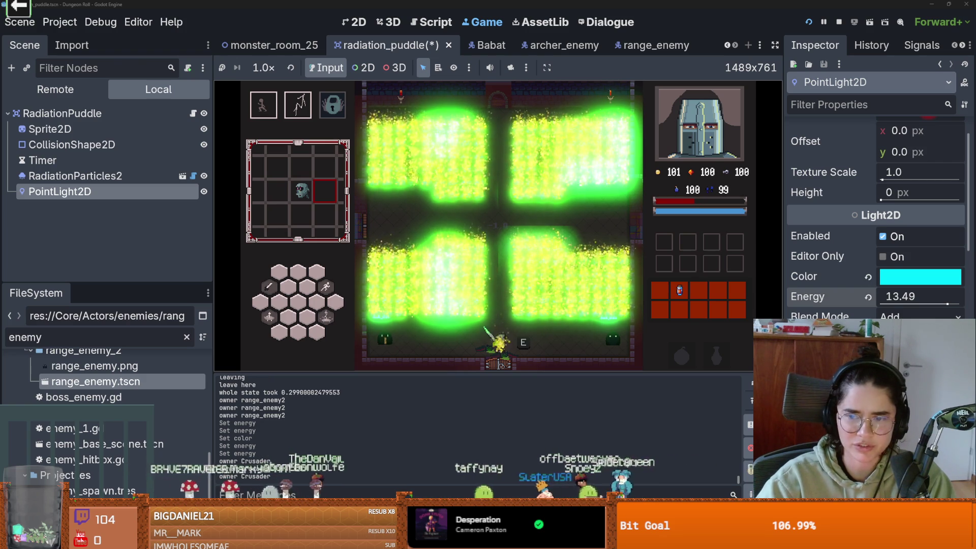
Step: Try a larger texture scale and 214 px height, then reset texture scale to 1.0
scroll(875, 219, up, 3)
mouse_move(882, 230)
mouse_down()
mouse_move(925, 236)
mouse_move(885, 233)
mouse_up()
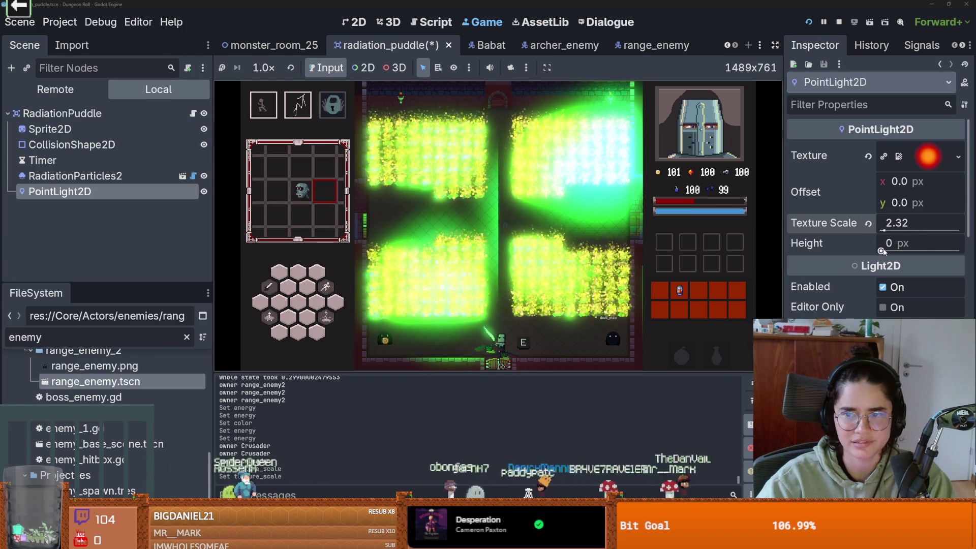
drag(882, 251, 907, 253)
click(869, 225)
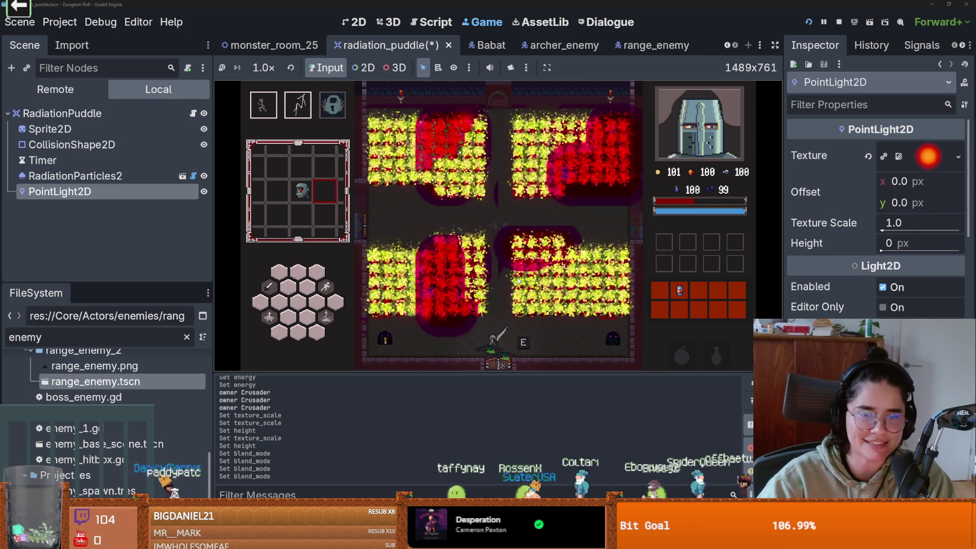
Step: Walk the player out of the lower-right puddle and along the bottom corridor to check the glow
key(s)
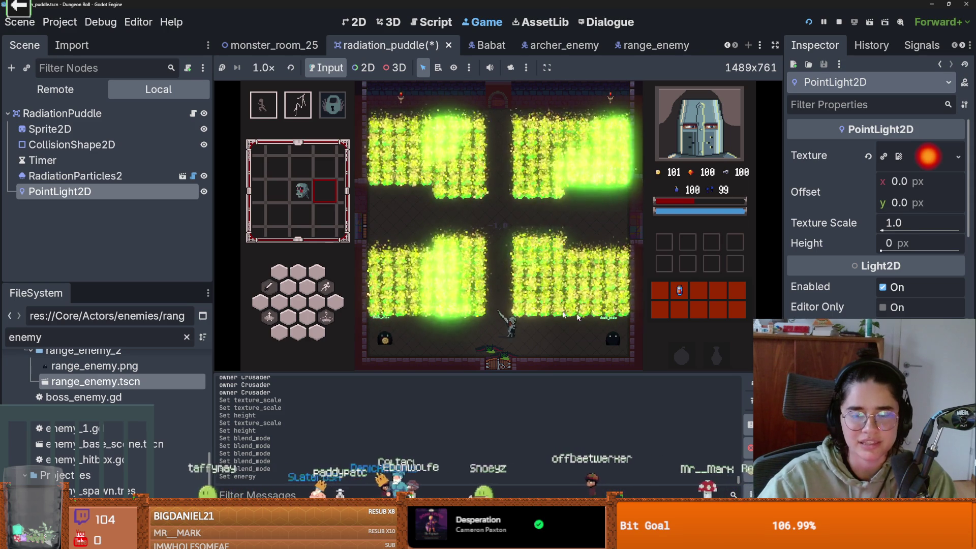
key(a)
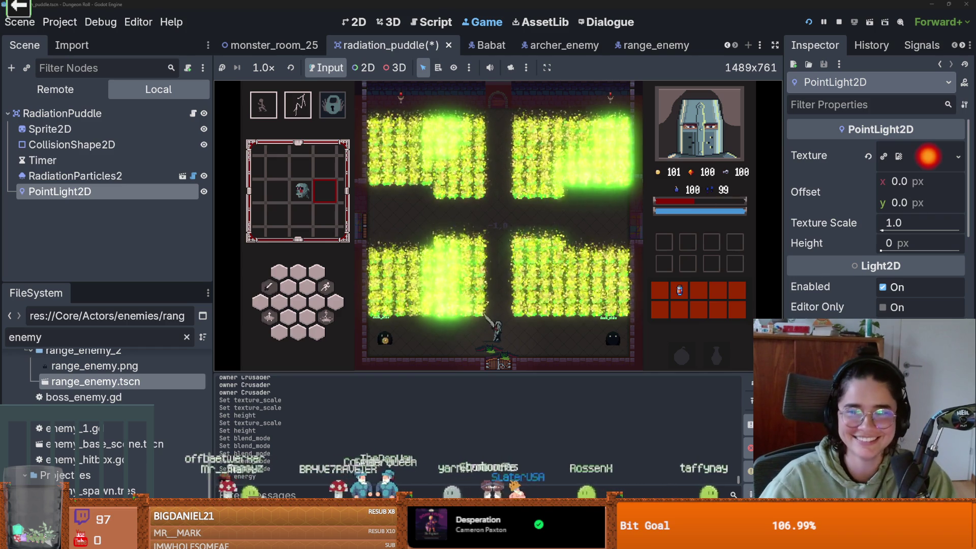
scroll(874, 214, down, 5)
scroll(875, 214, up, 5)
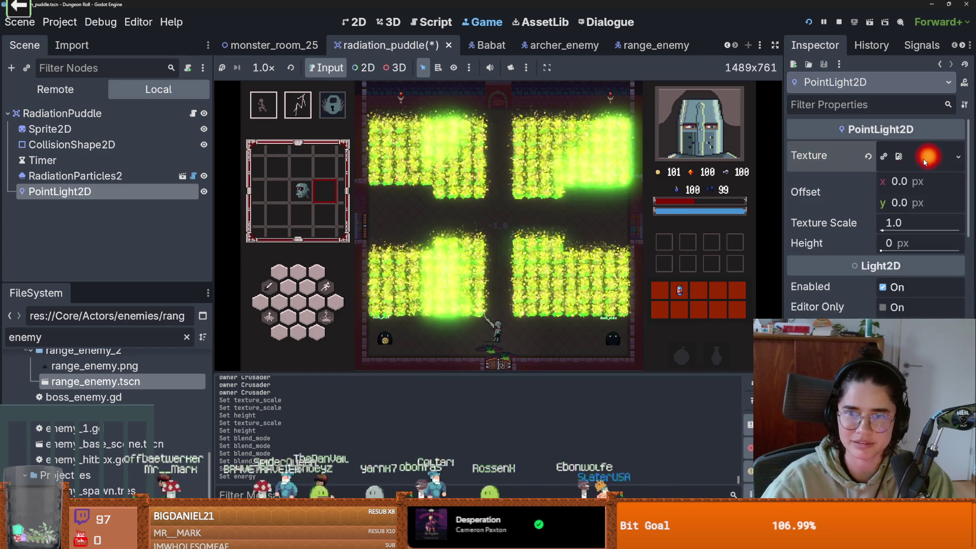
Step: Quick Load the smooth_gradient white circle image as the PointLight2D texture
click(961, 159)
click(834, 447)
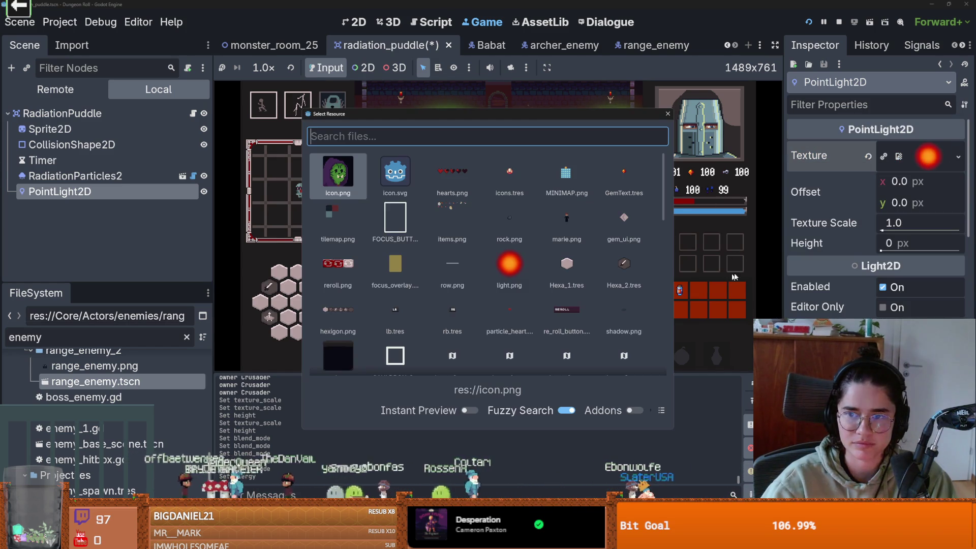
scroll(539, 265, down, 5)
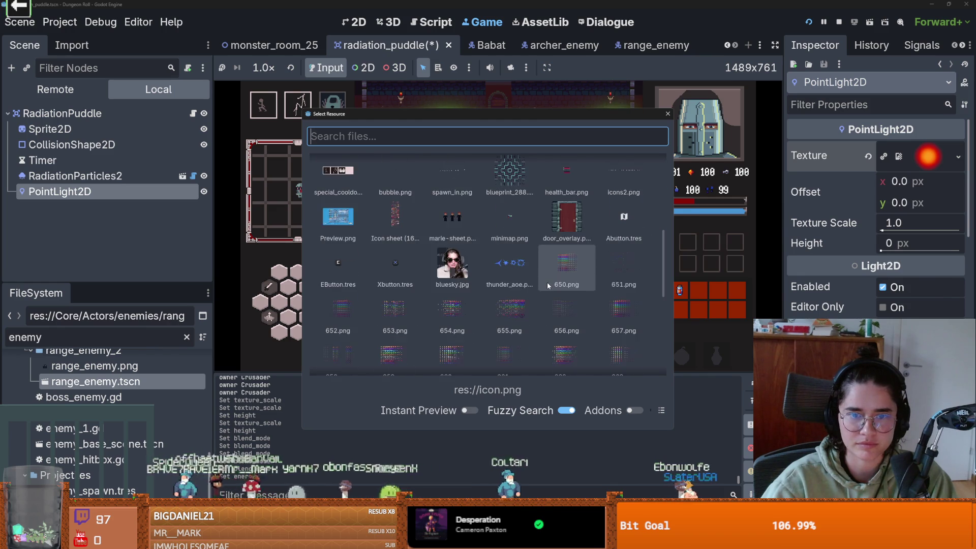
scroll(544, 290, up, 4)
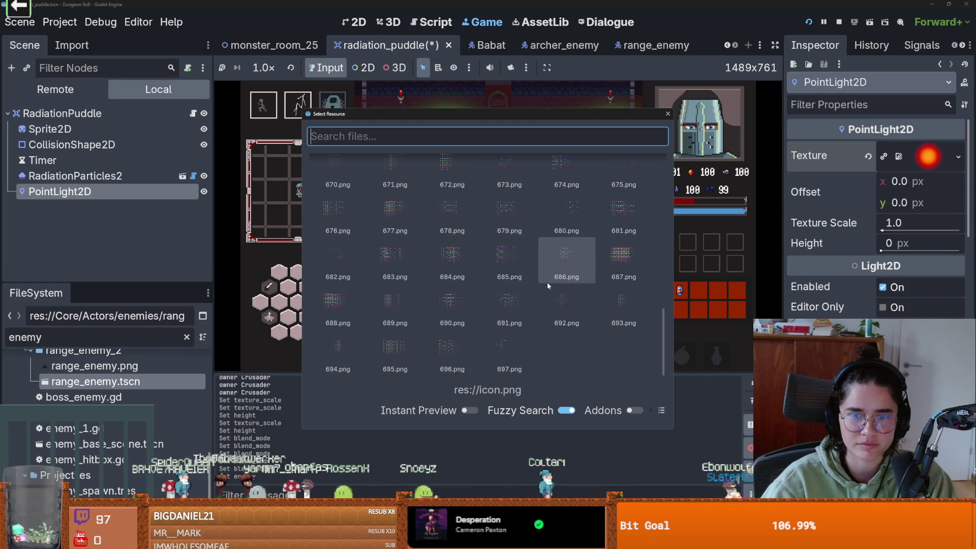
scroll(539, 304, up, 2)
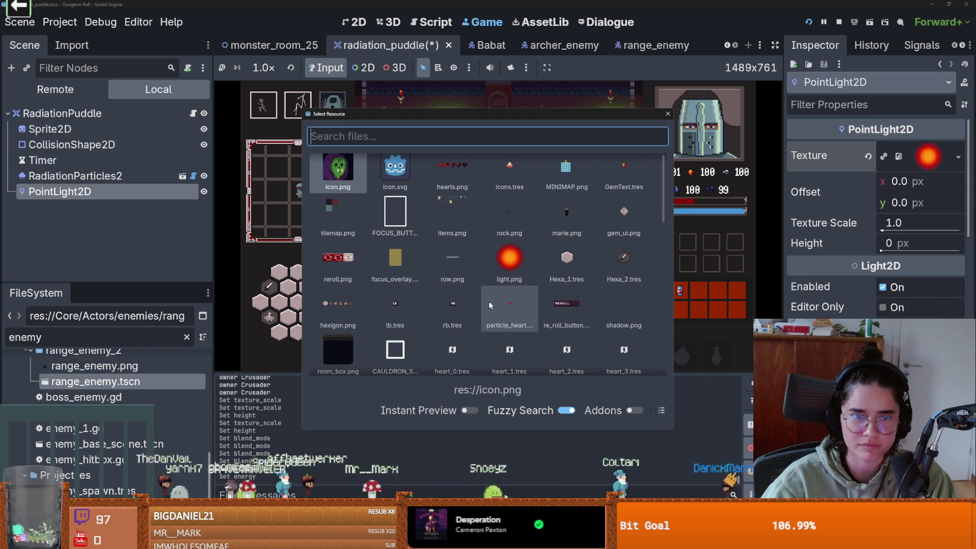
scroll(490, 305, down, 3)
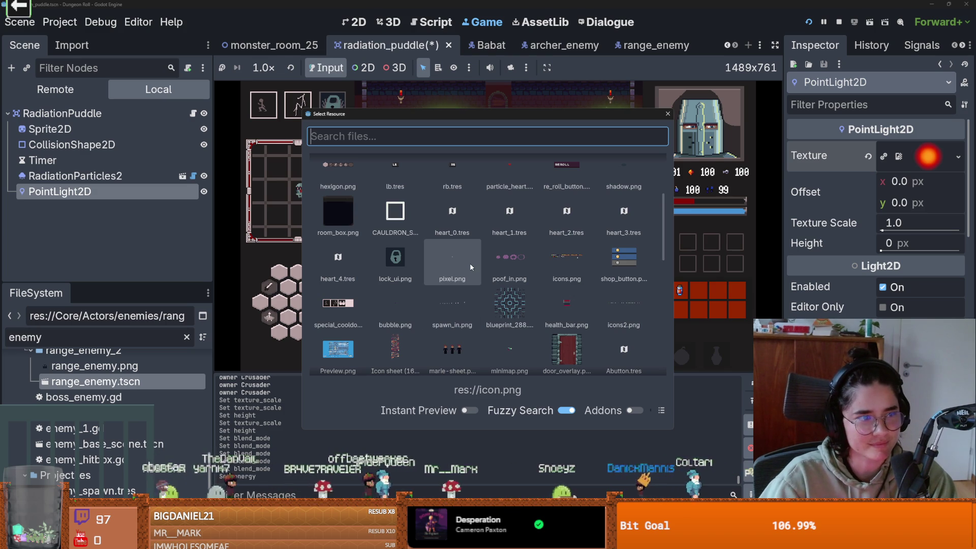
text(tes)
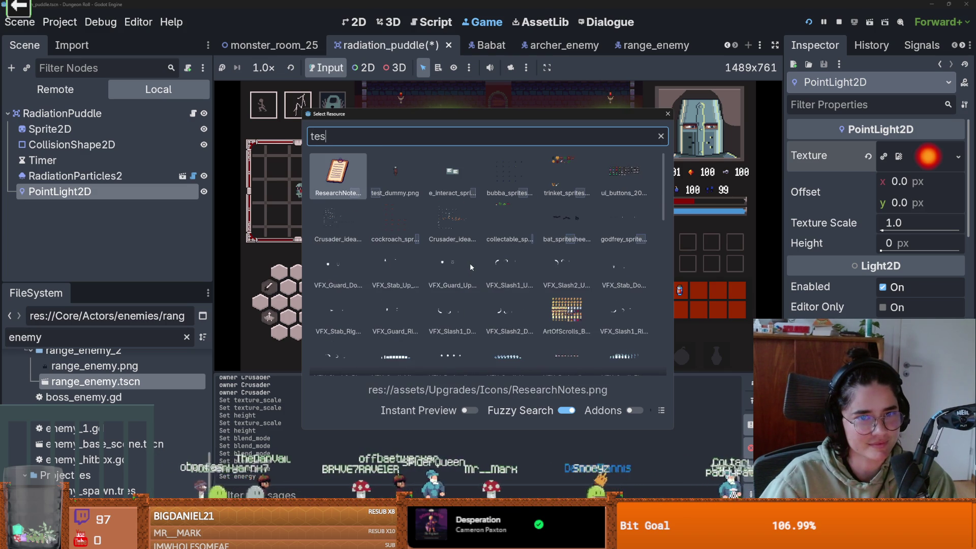
text(t)
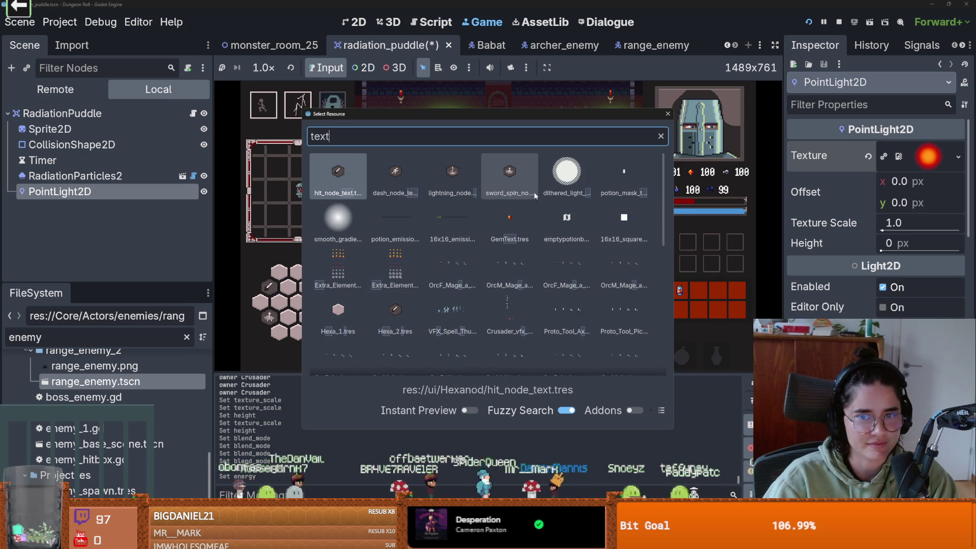
double_click(338, 219)
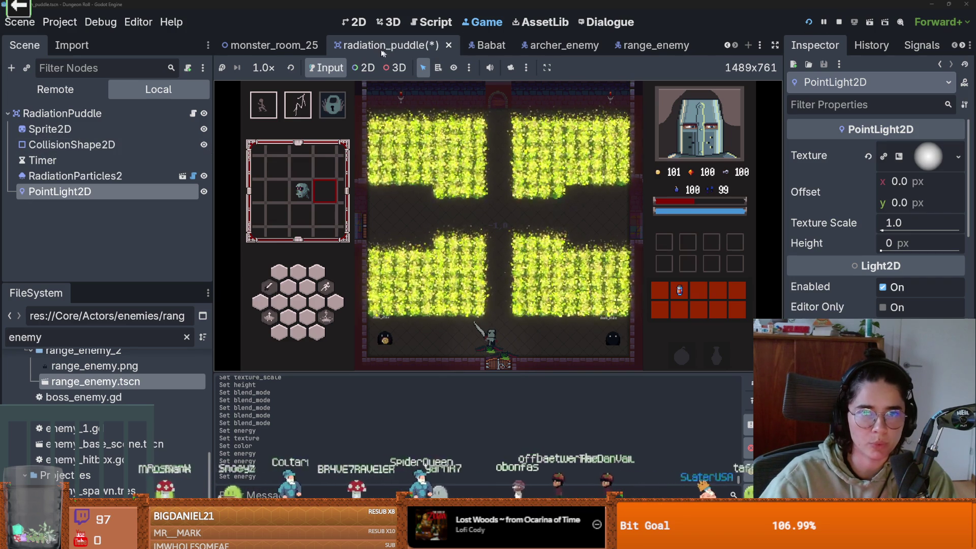
Step: Save radiation_puddle, then select DarknessModulate in the monster_room_25 scene
key(ctrl+s)
click(287, 45)
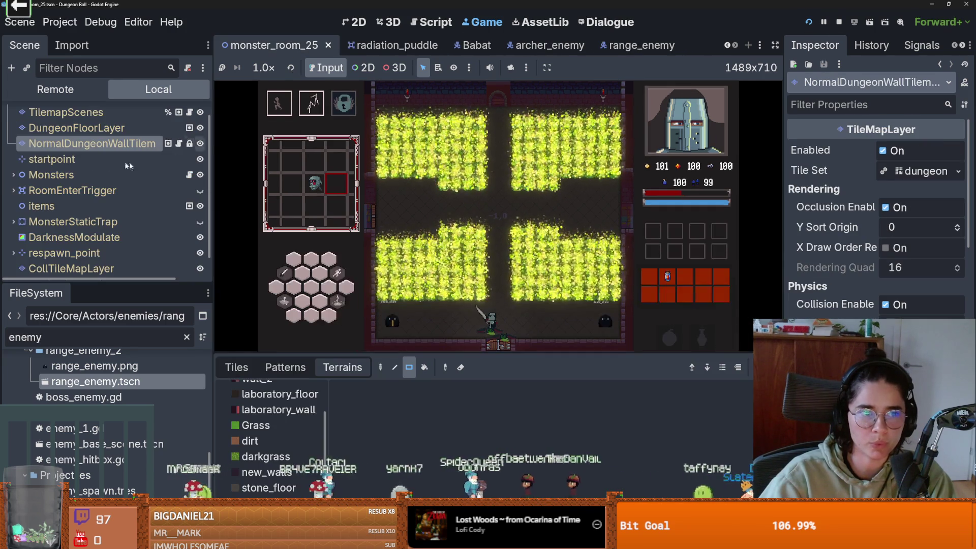
click(74, 216)
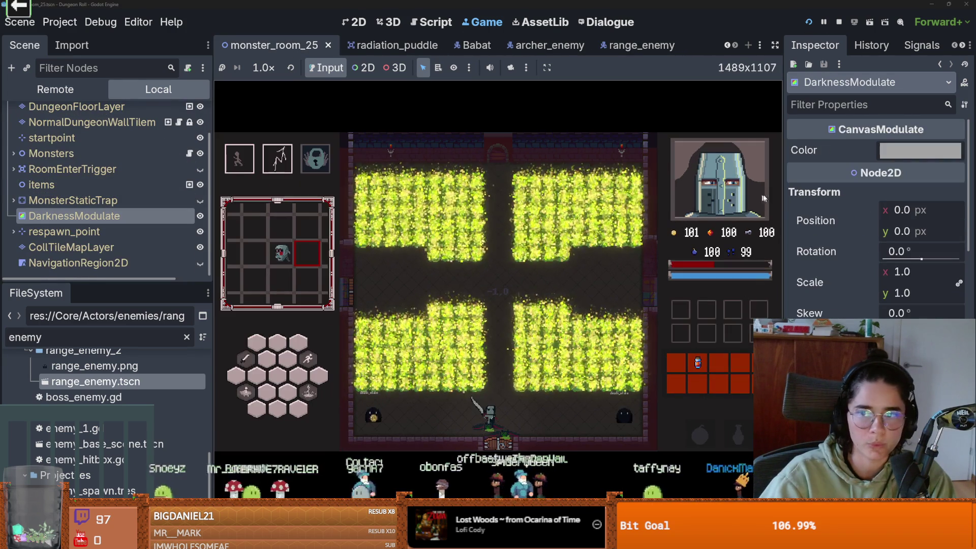
Step: Clear the Material on DarknessModulate so the node has no material
scroll(860, 306, down, 5)
scroll(859, 306, down, 6)
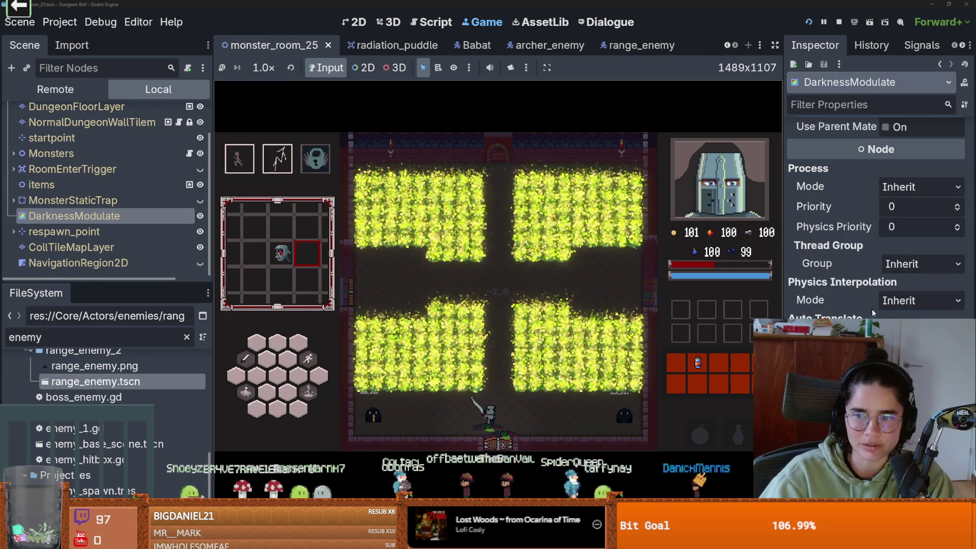
scroll(871, 311, up, 4)
click(925, 147)
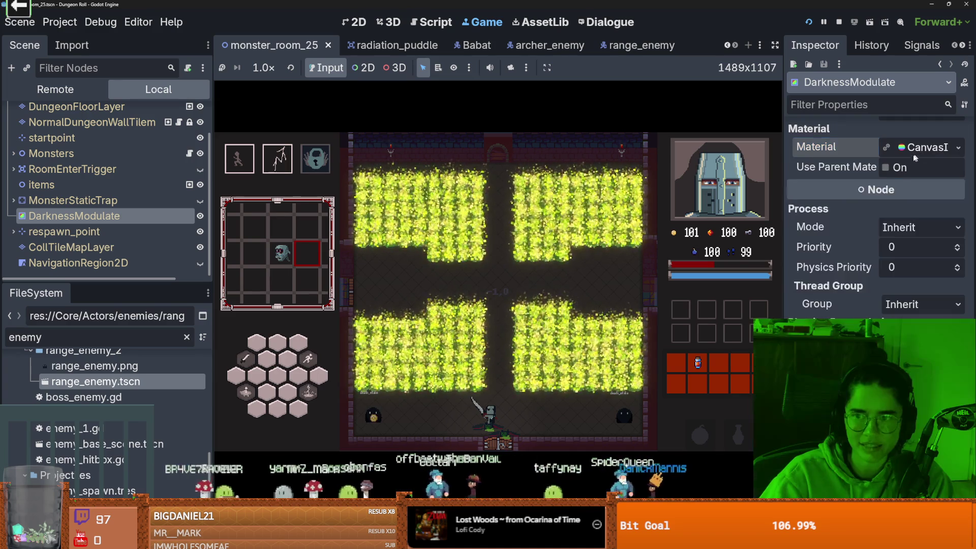
scroll(881, 286, up, 3)
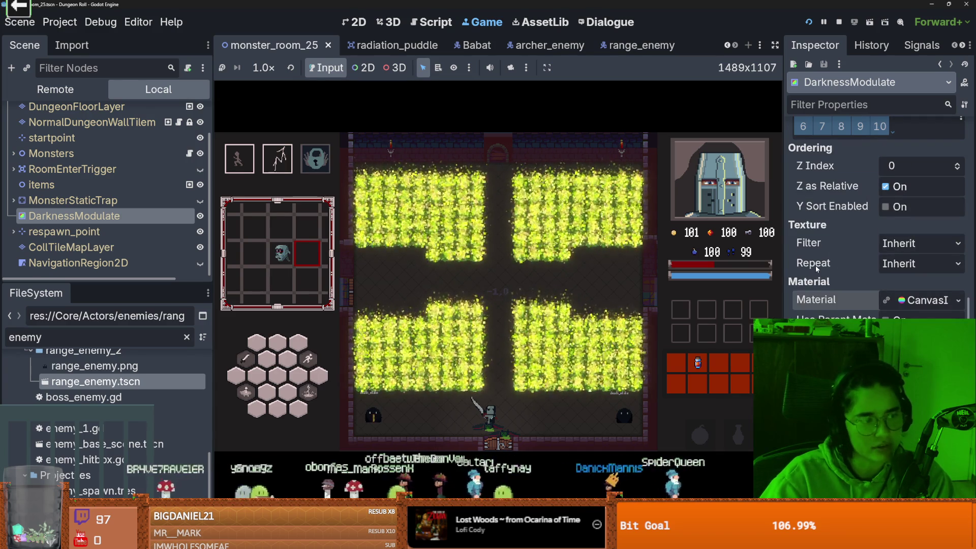
mouse_move(816, 265)
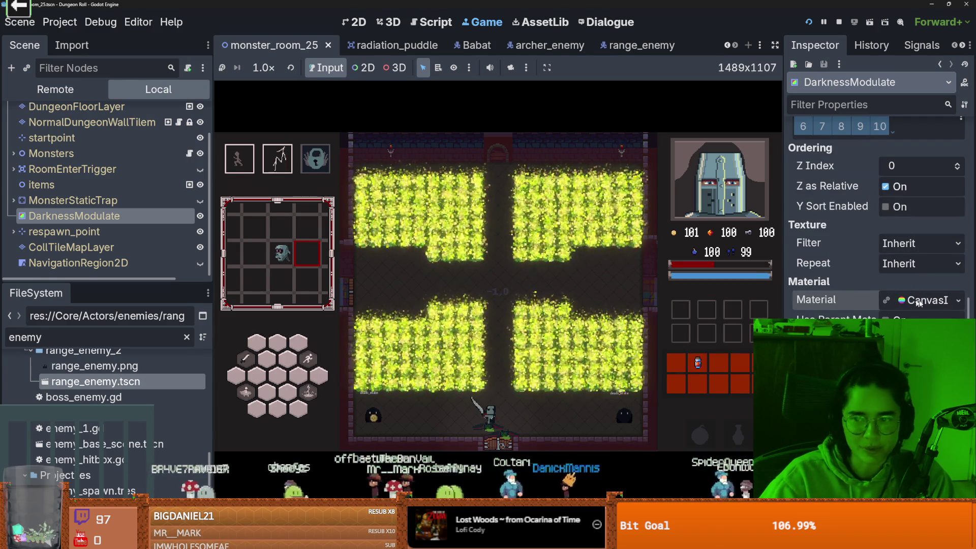
click(911, 303)
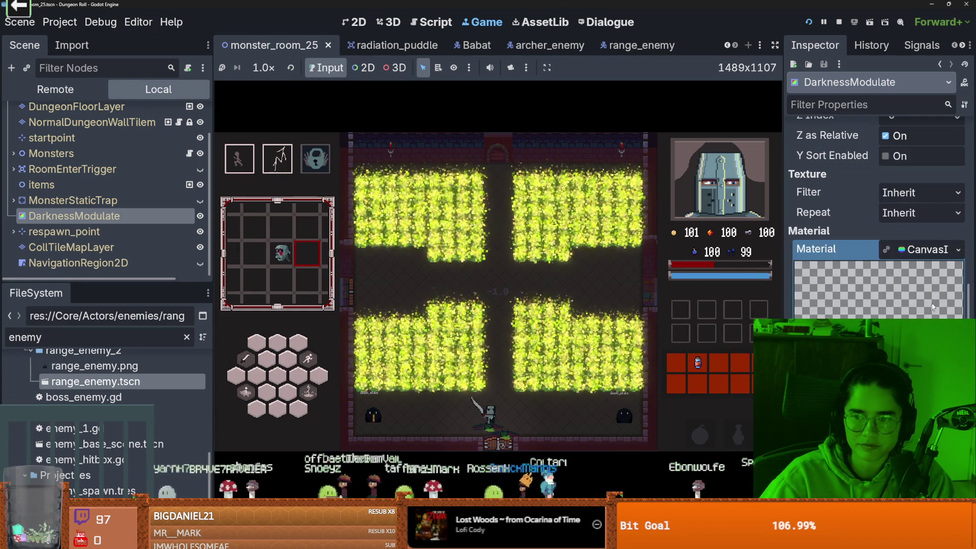
click(958, 250)
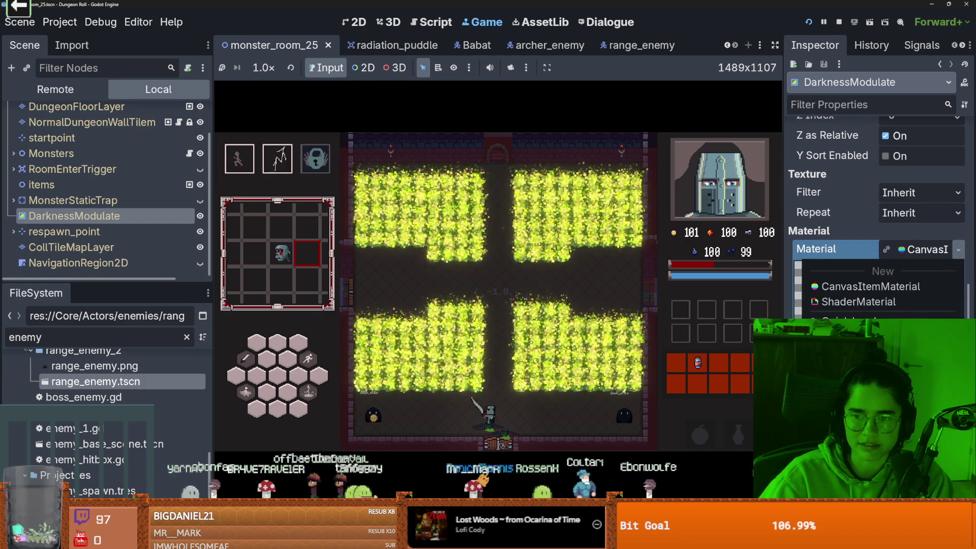
click(844, 362)
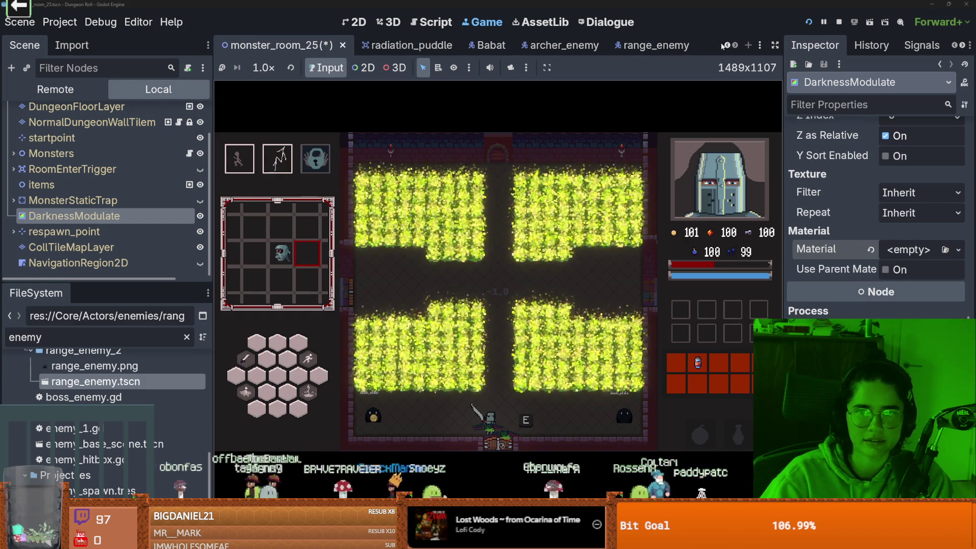
scroll(864, 242, up, 2)
scroll(865, 242, down, 2)
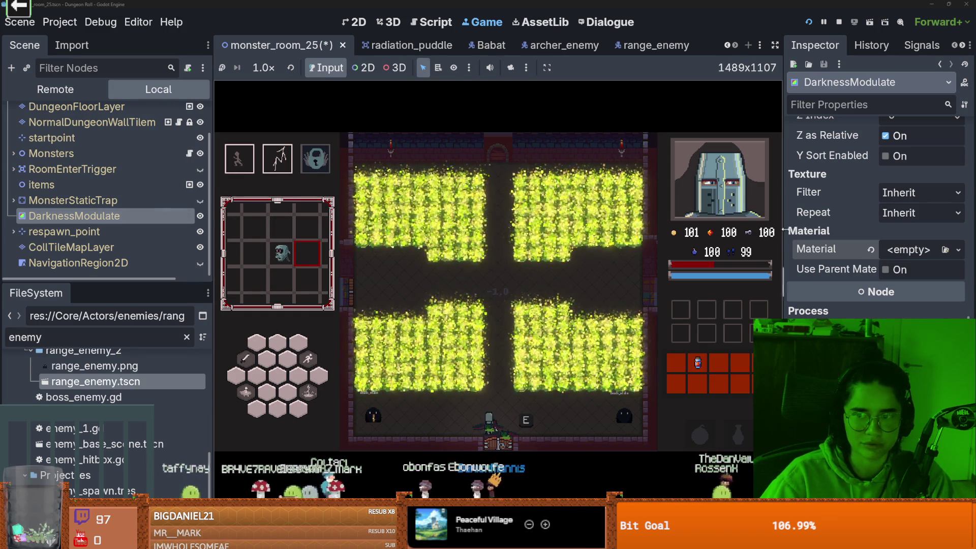
Step: Save and restart the game, then pick a room card to enter the puddle room
scroll(894, 190, up, 10)
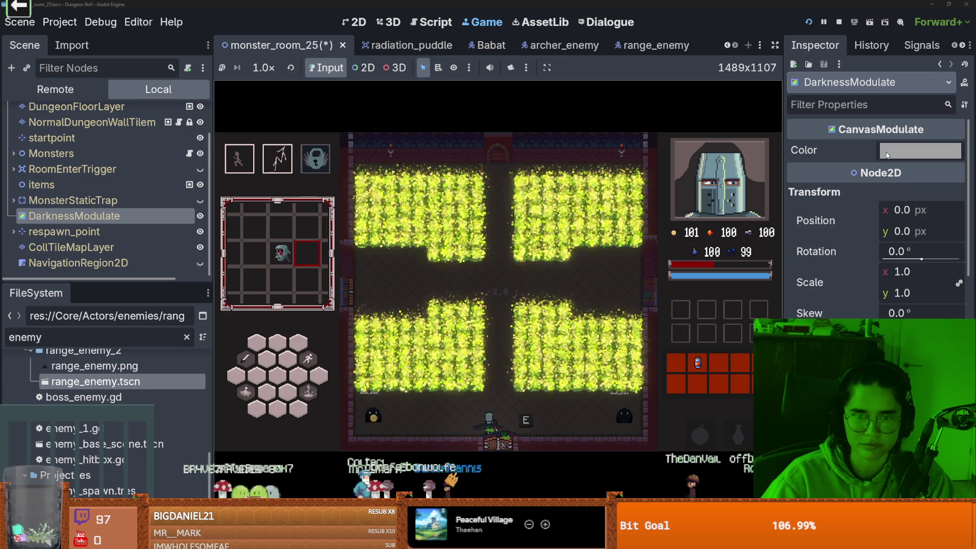
click(887, 152)
key(Escape)
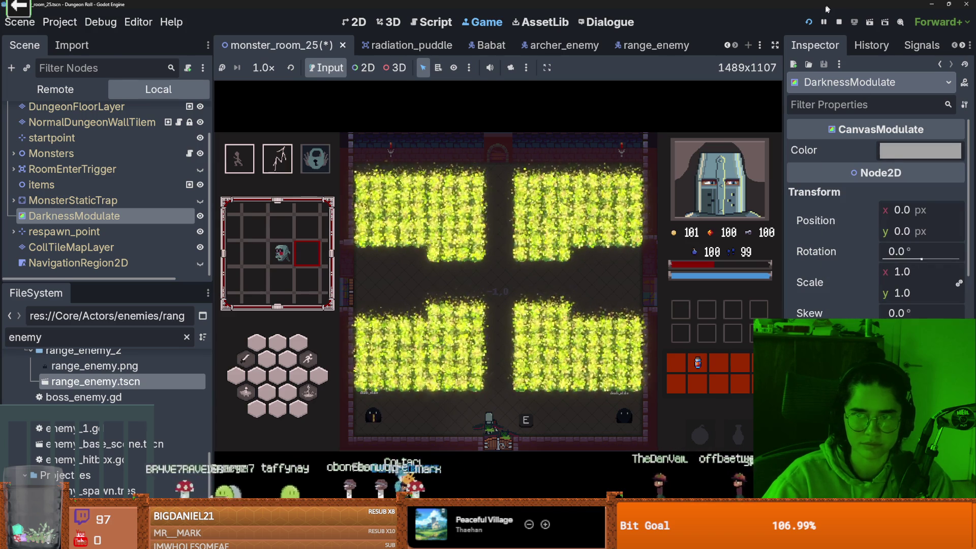
click(808, 22)
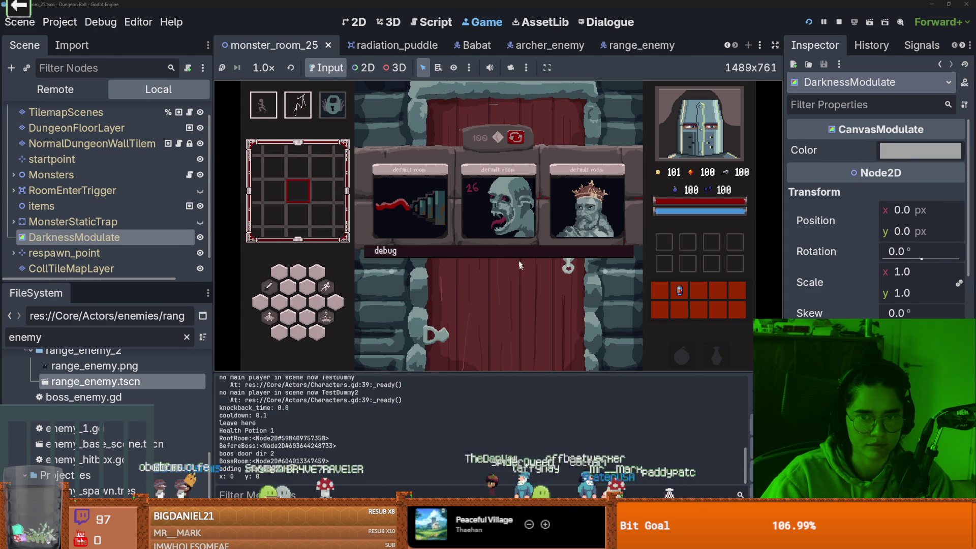
click(577, 290)
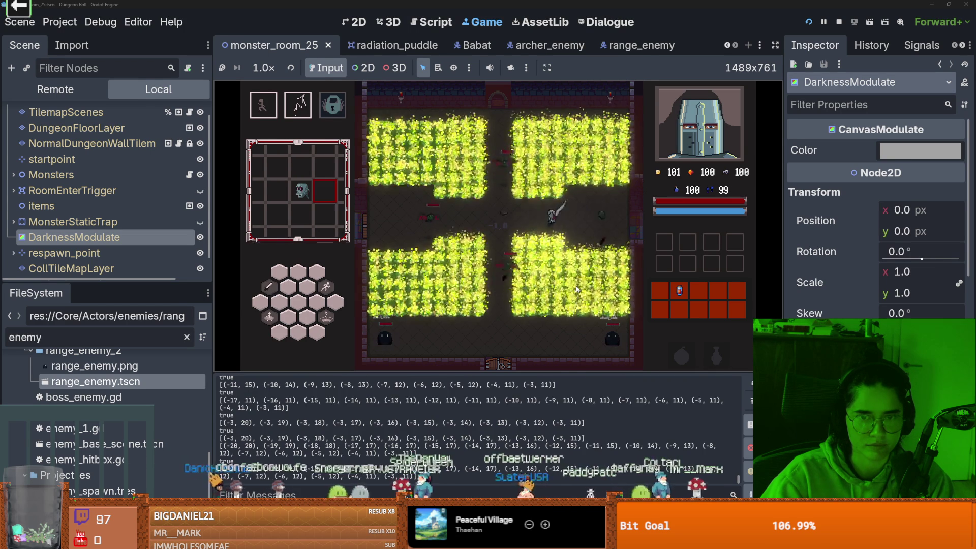
Step: Run kill_all_monsters in the in-game console, repeating it to clear the room
text(kill_all_monsters)
key(Return)
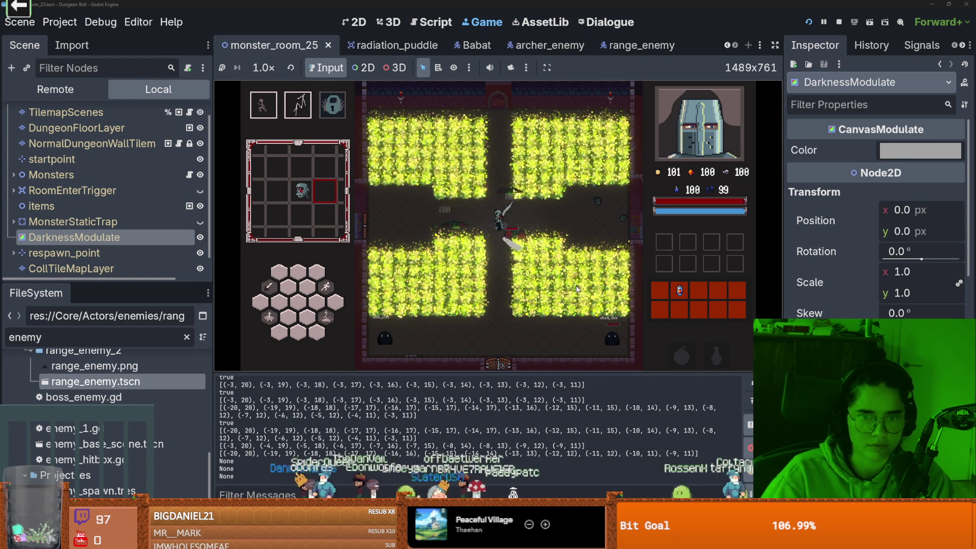
key(grave)
key(Return)
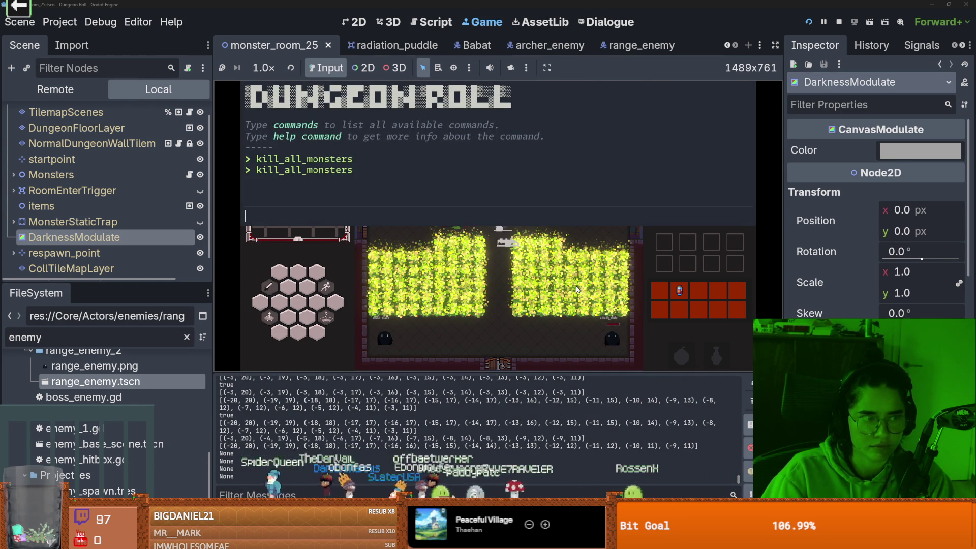
key(grave)
text(kill_all_monsters)
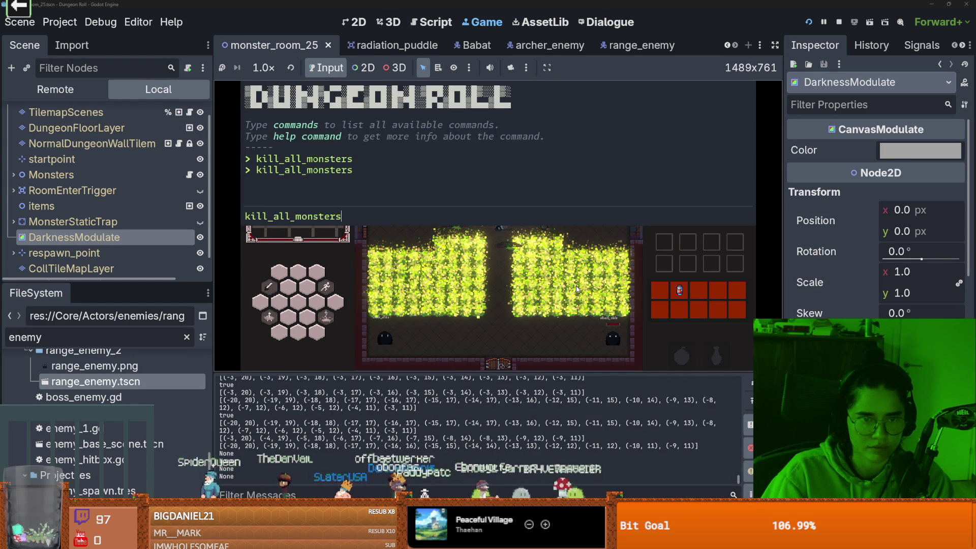
key(Return)
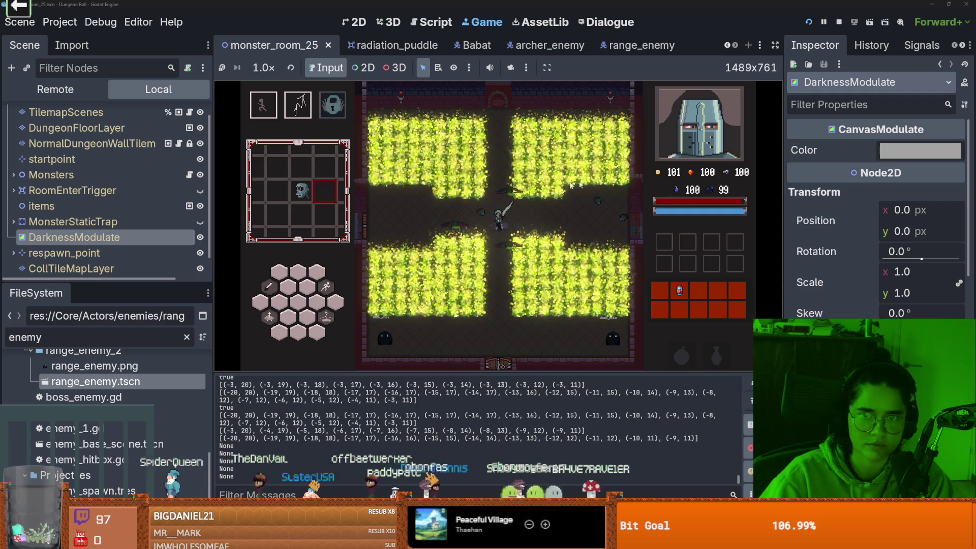
Step: Try a magenta darkness colour on the CanvasModulate, then undo it
click(920, 150)
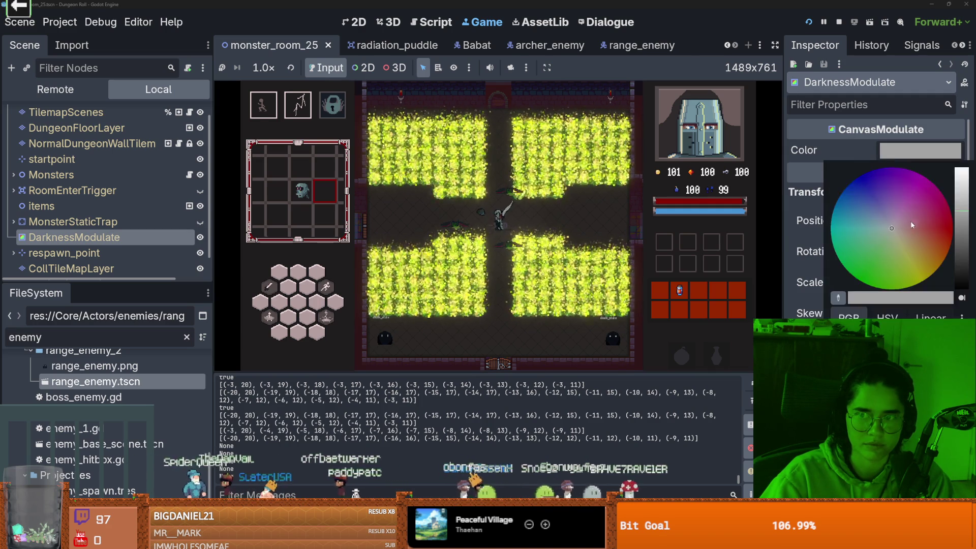
click(910, 221)
click(914, 203)
click(875, 165)
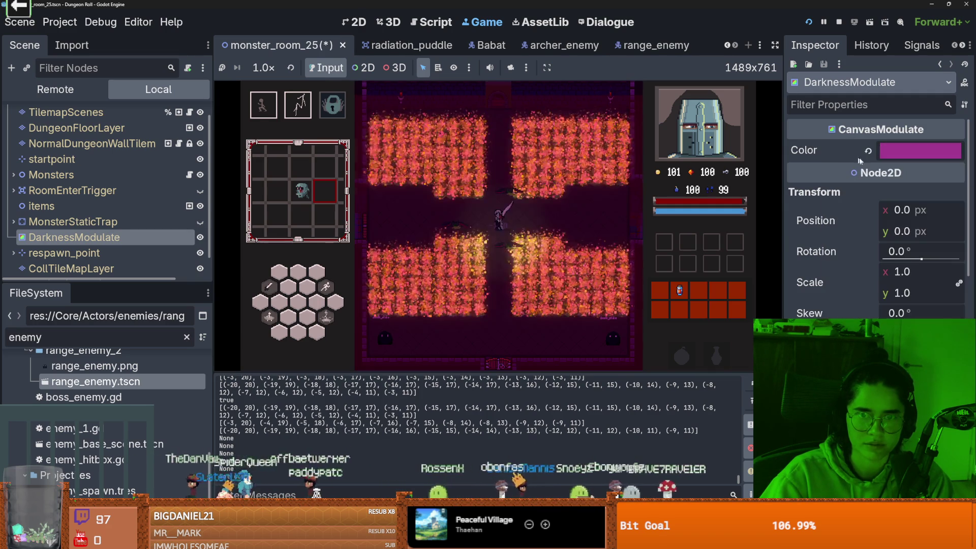
key(ctrl+z)
Step: Hide the DarknessModulate node using its eye icon in the Scene dock
scroll(865, 244, down, 5)
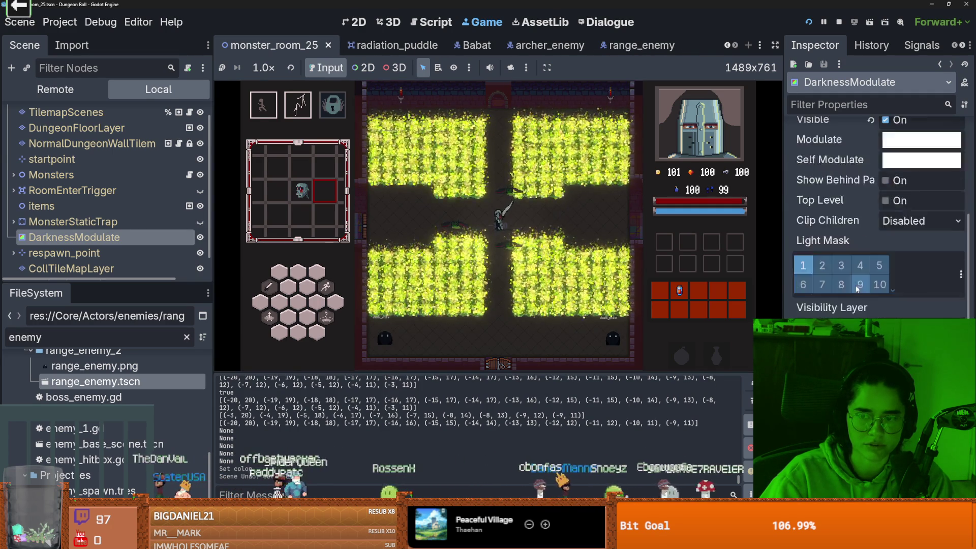
scroll(856, 293, down, 4)
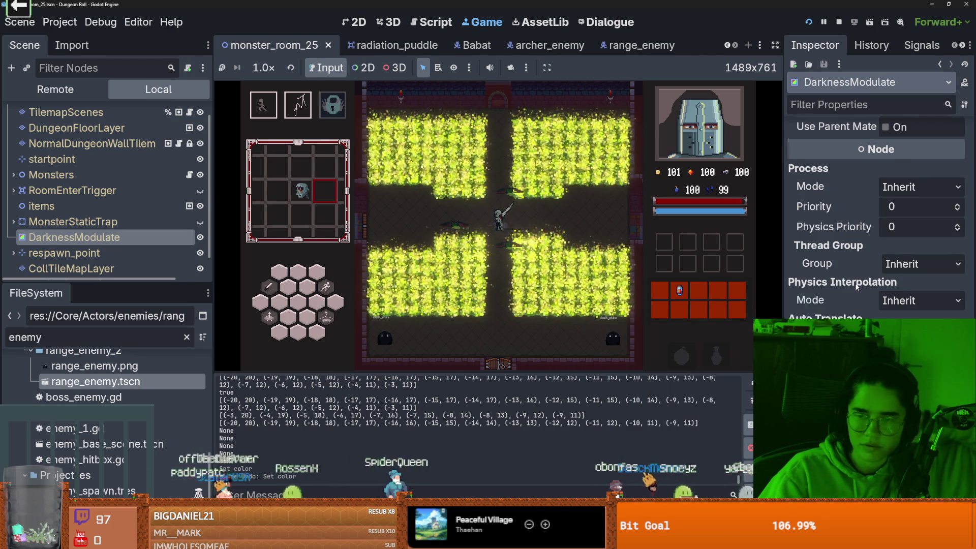
scroll(855, 285, down, 8)
scroll(855, 281, up, 6)
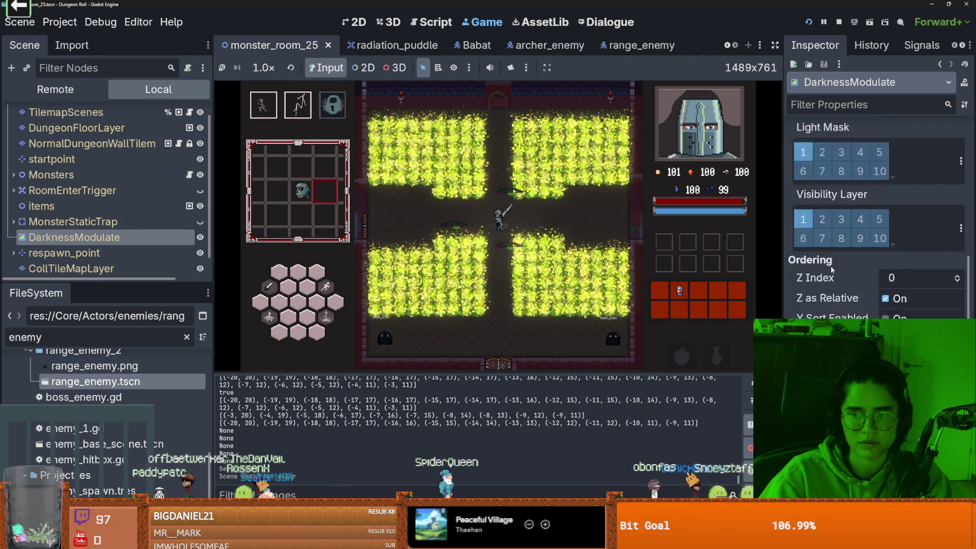
scroll(831, 268, up, 3)
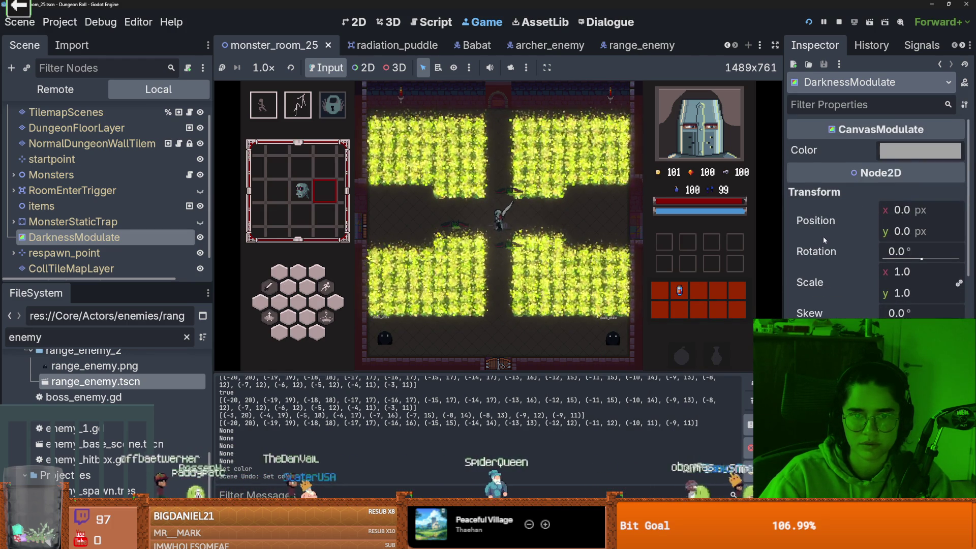
click(201, 237)
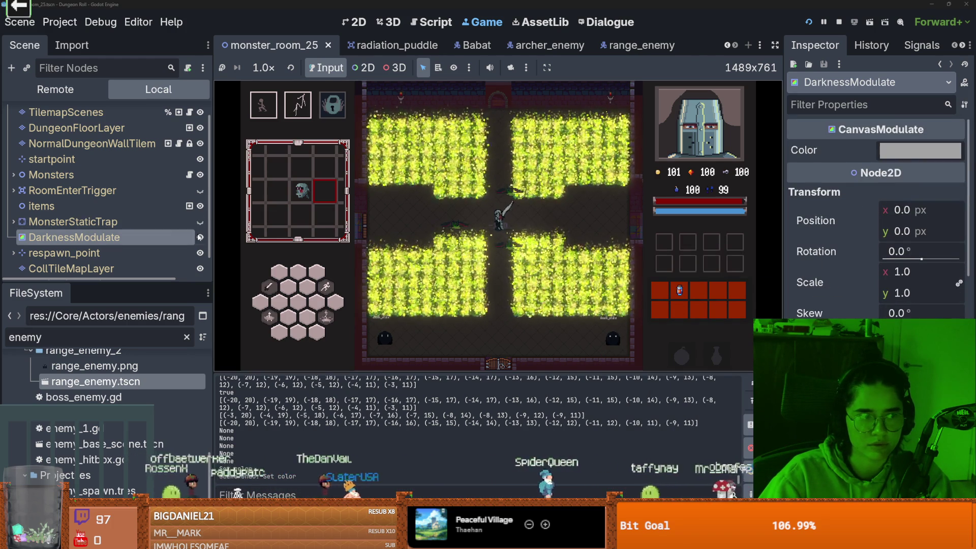
scroll(196, 233, up, 1)
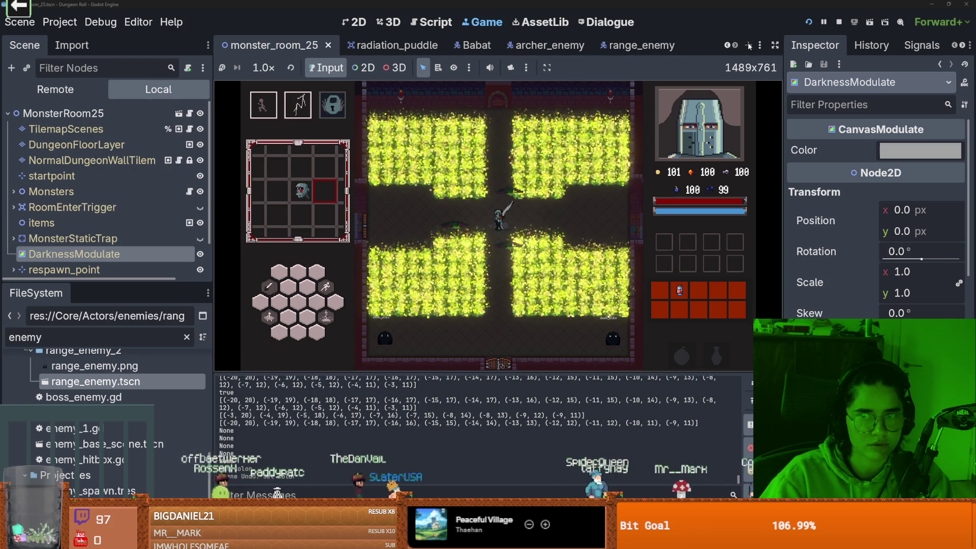
Step: Nudge the radiation puddle light's energy and toggle the in-game inventory panel
click(391, 45)
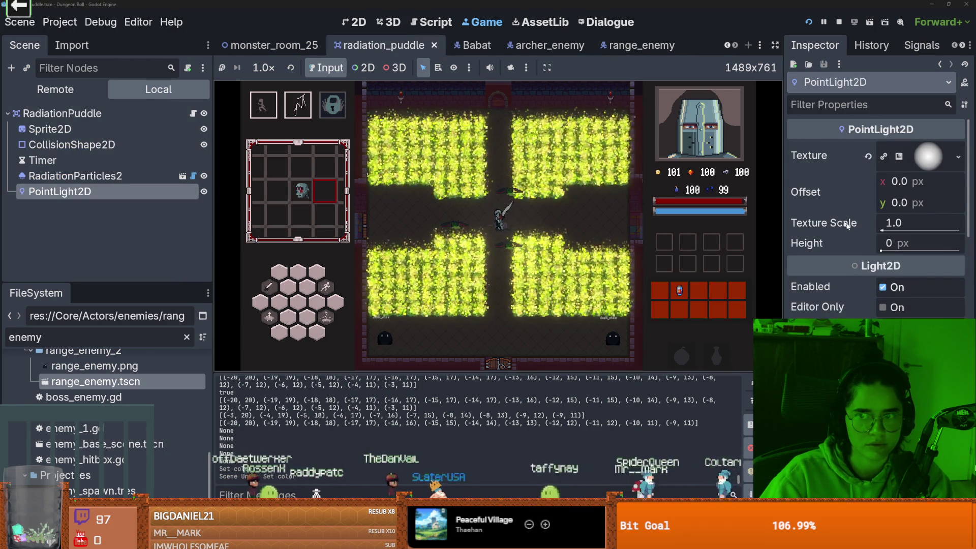
mouse_move(895, 349)
mouse_down()
mouse_move(940, 348)
mouse_move(898, 349)
mouse_up()
key(i)
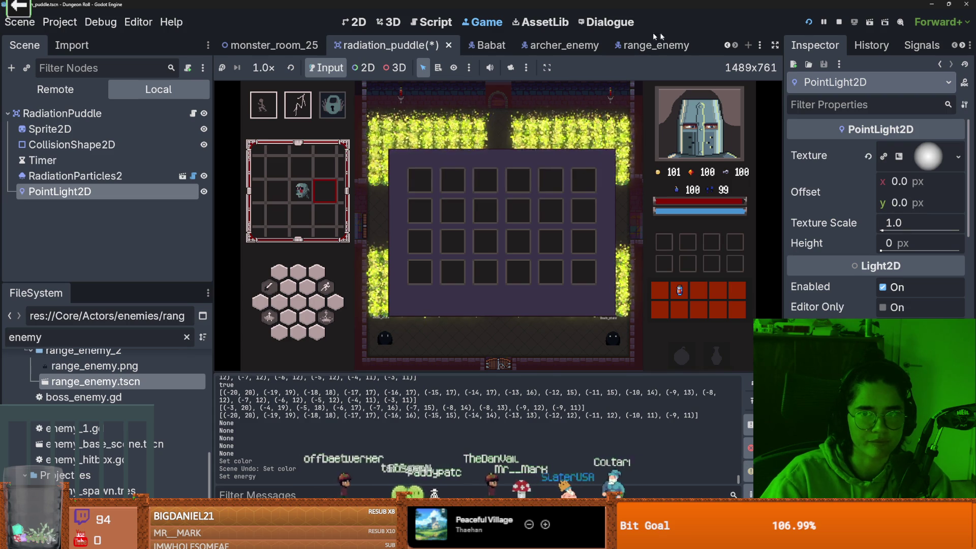
Step: Stop the game with F8 and return to the monster_room_25 scene
key(F8)
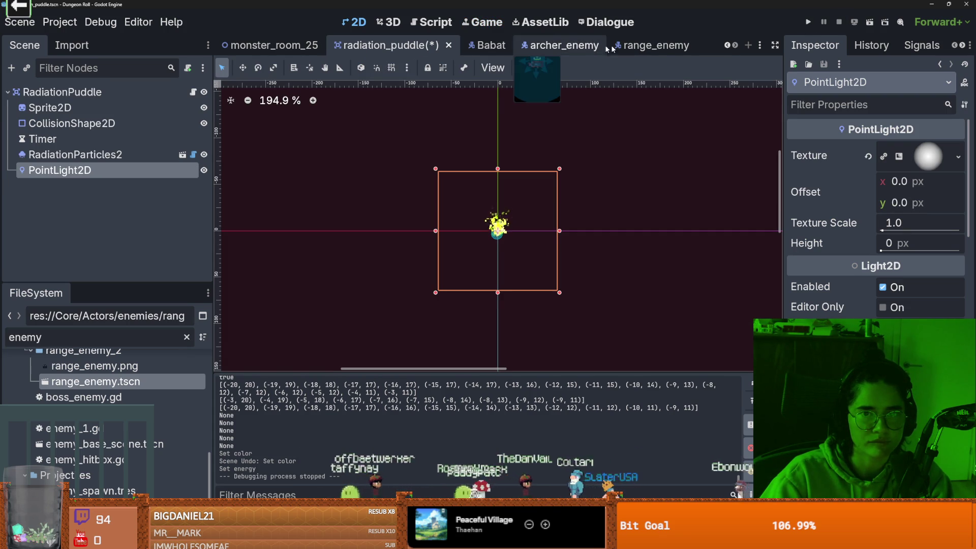
scroll(609, 49, up, 3)
click(608, 49)
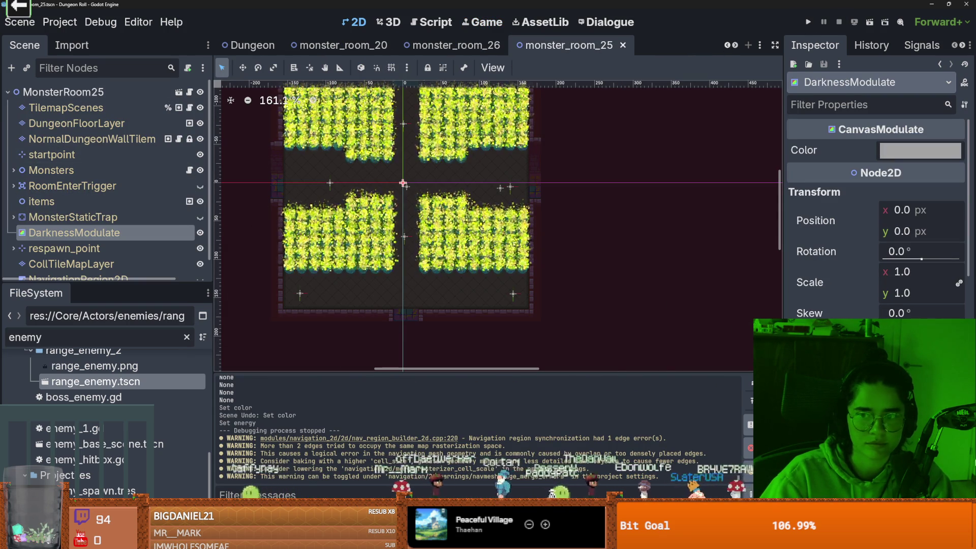
scroll(875, 218, down, 5)
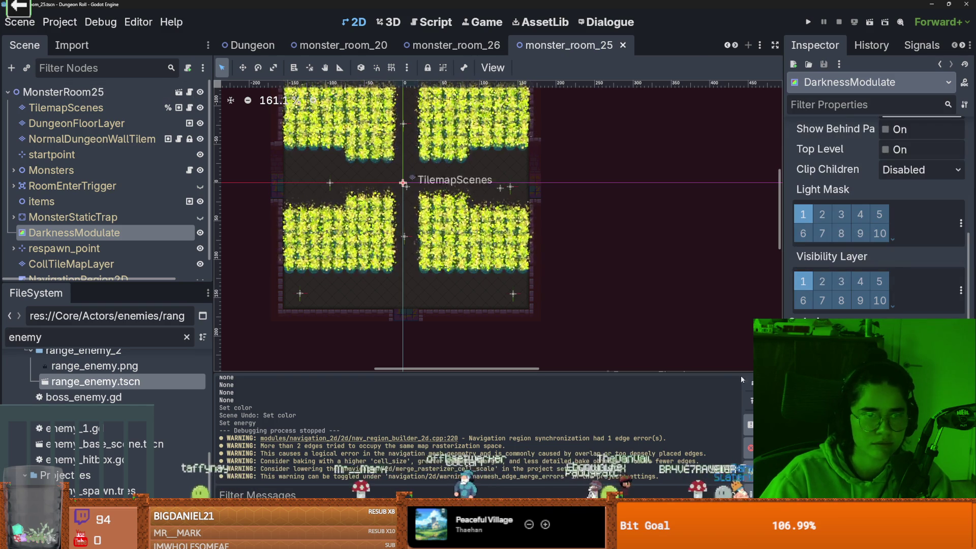
key(ctrl+s)
scroll(387, 251, up, 3)
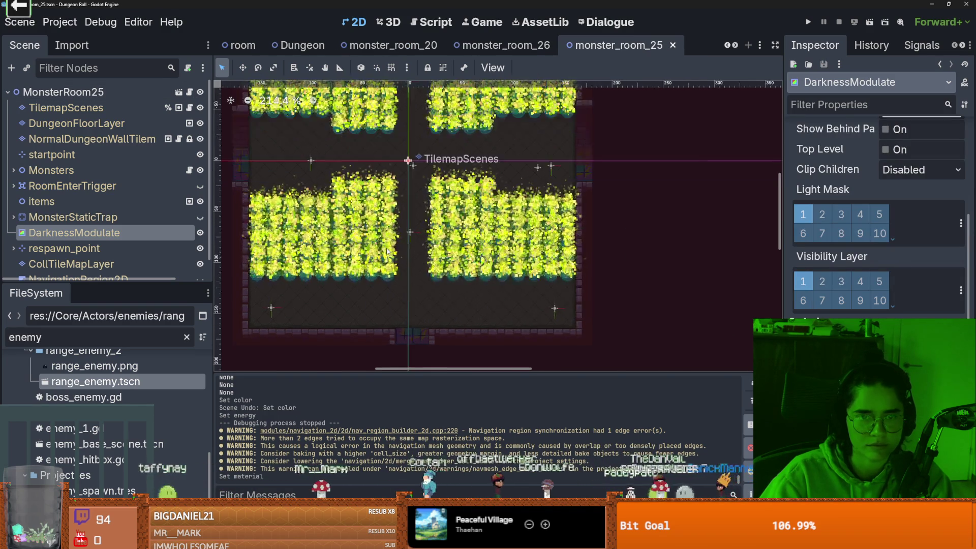
scroll(388, 251, up, 2)
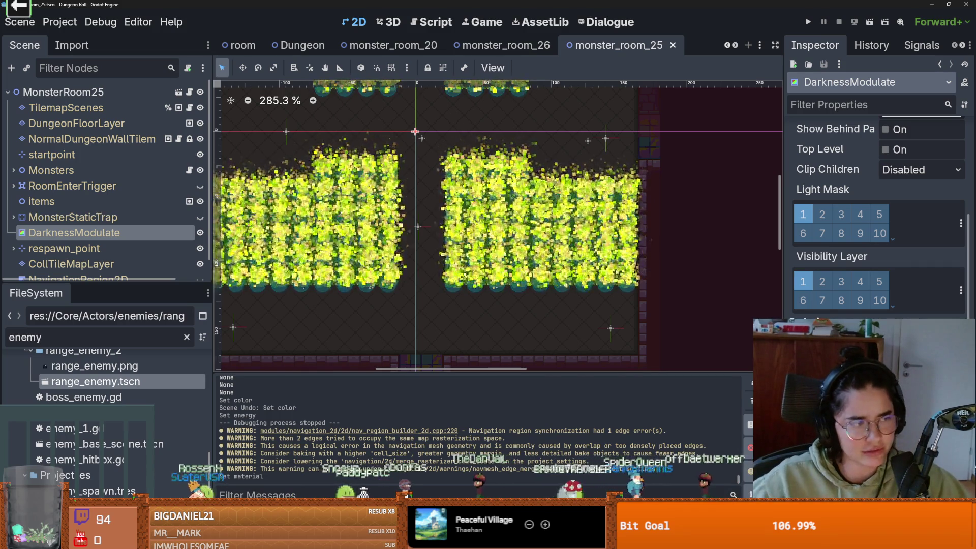
scroll(537, 265, down, 3)
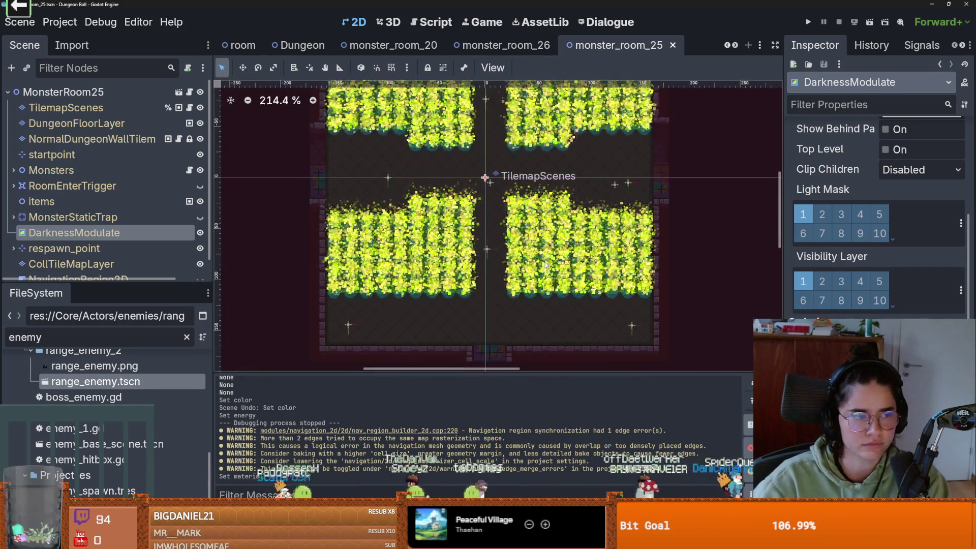
scroll(549, 280, left, 2)
scroll(577, 299, up, 3)
scroll(577, 300, down, 3)
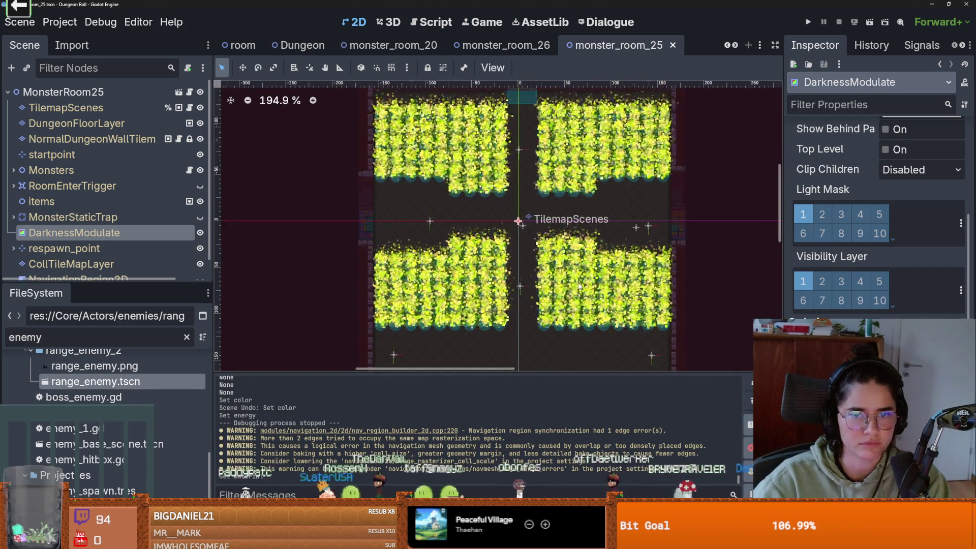
scroll(579, 287, up, 1)
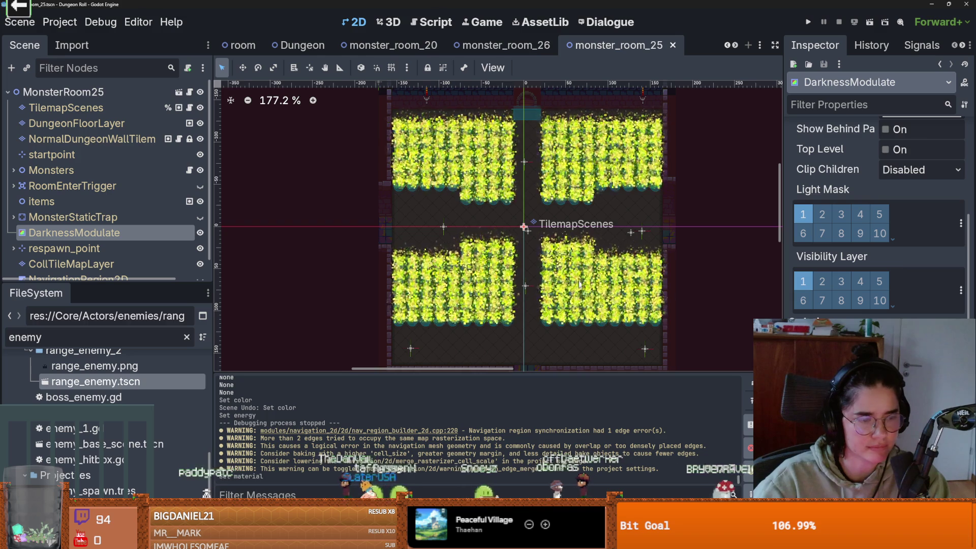
scroll(580, 285, up, 1)
scroll(589, 287, up, 3)
scroll(594, 290, right, 1)
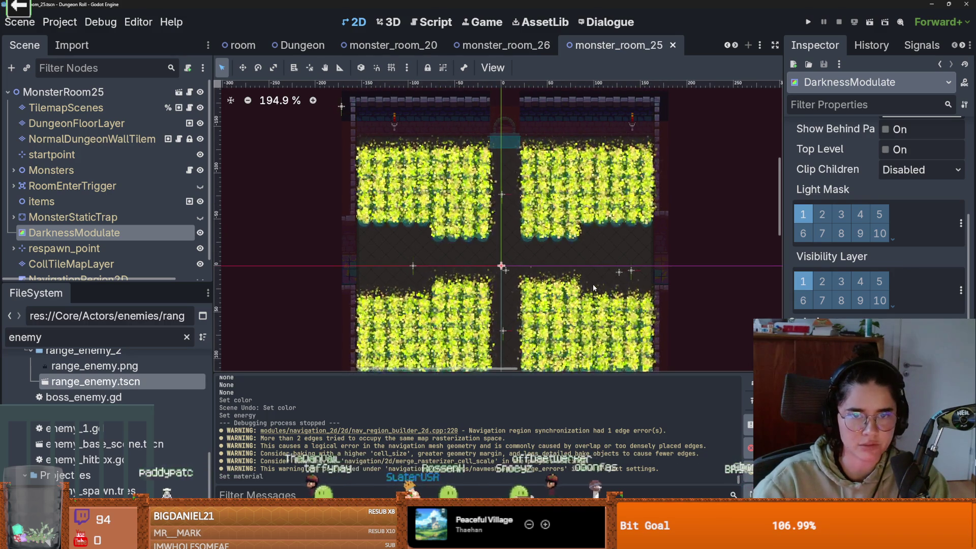
scroll(610, 274, up, 2)
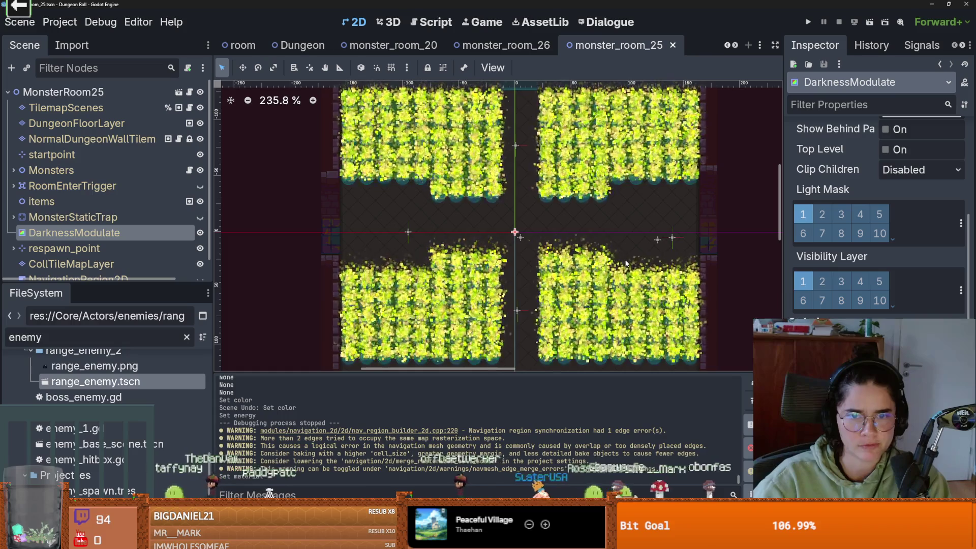
scroll(626, 263, down, 4)
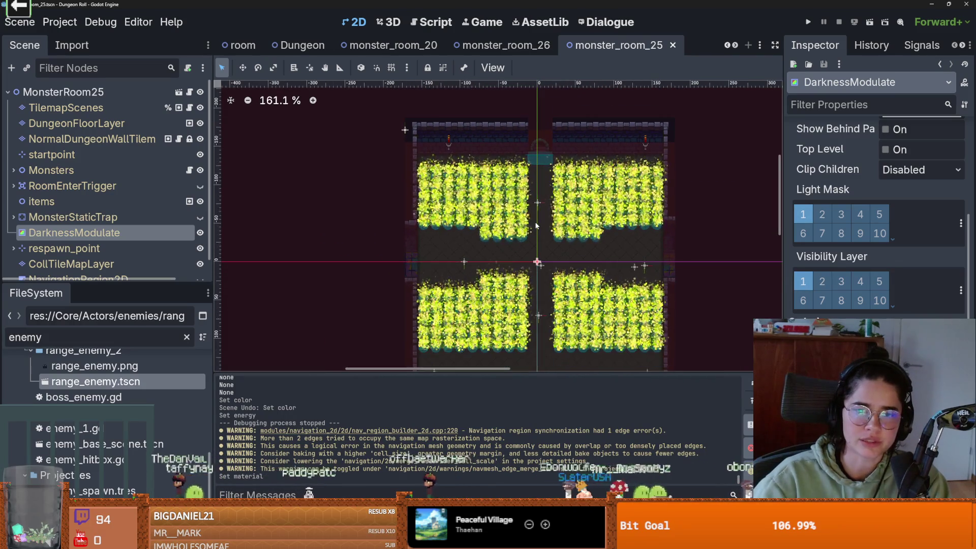
scroll(536, 225, down, 3)
scroll(559, 229, up, 4)
scroll(599, 233, down, 2)
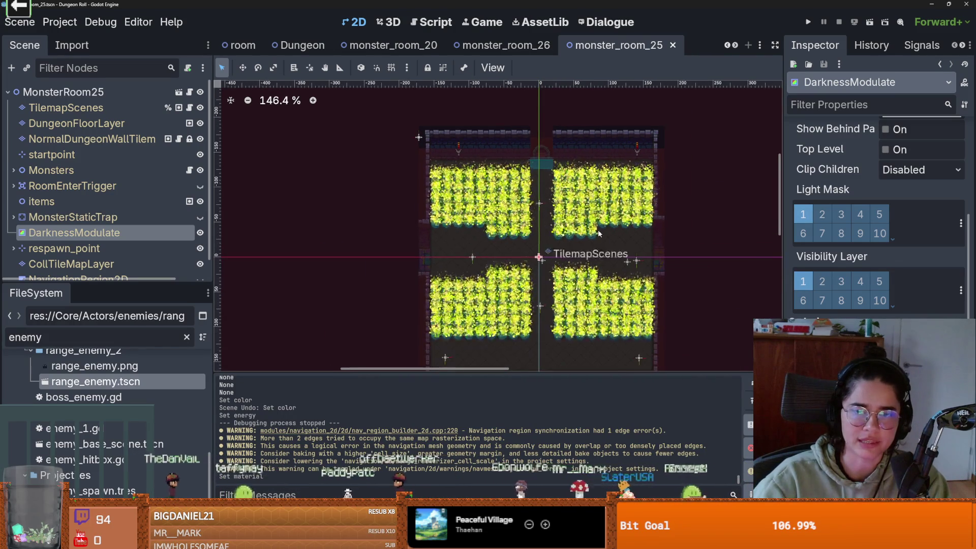
scroll(546, 233, down, 4)
scroll(547, 232, up, 2)
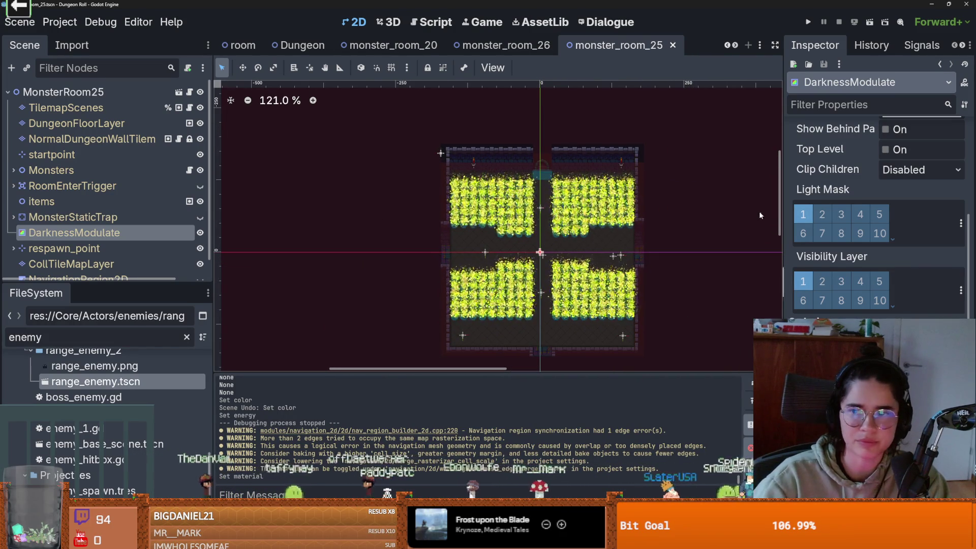
scroll(928, 249, up, 5)
scroll(875, 270, down, 8)
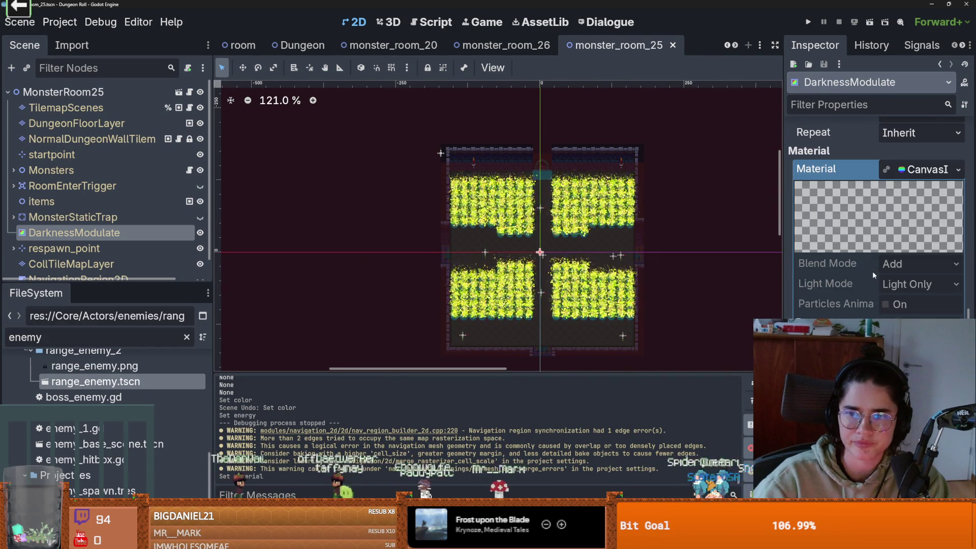
click(907, 173)
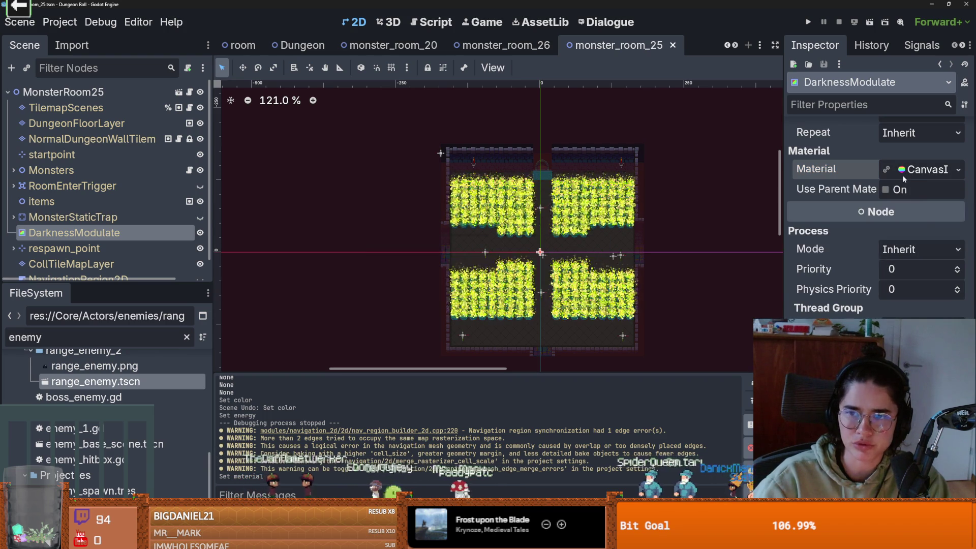
Step: Assign a New CanvasItemMaterial to the DarknessModulate node
scroll(883, 193, up, 1)
click(906, 223)
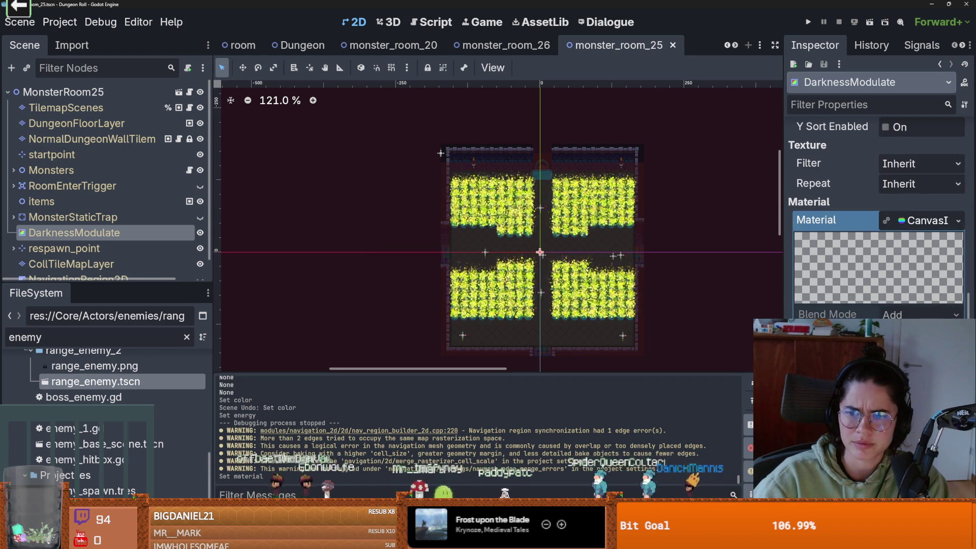
click(957, 222)
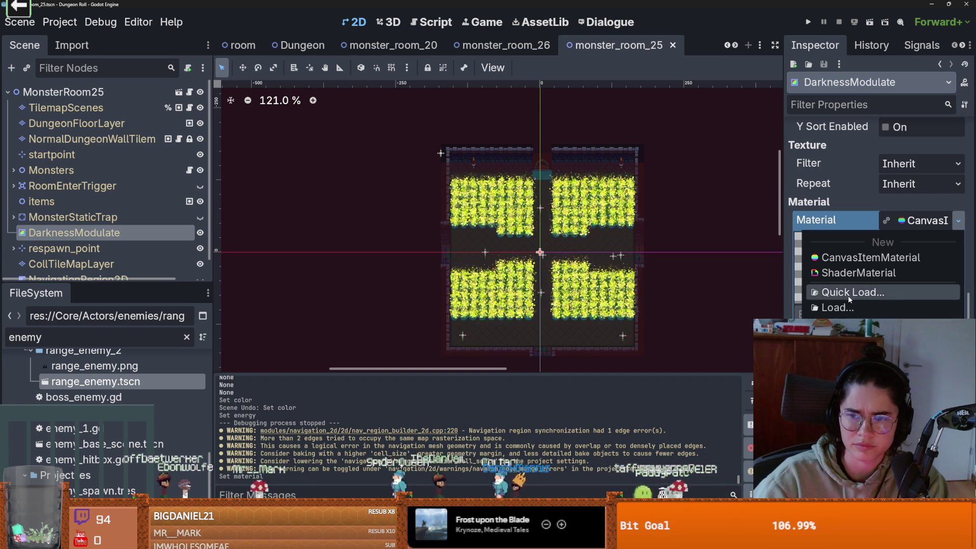
click(910, 223)
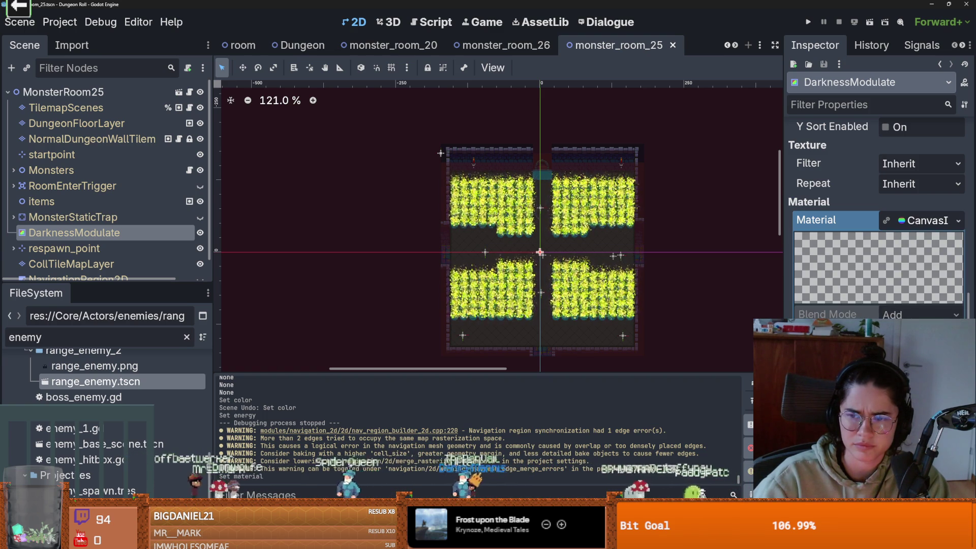
click(921, 223)
click(959, 220)
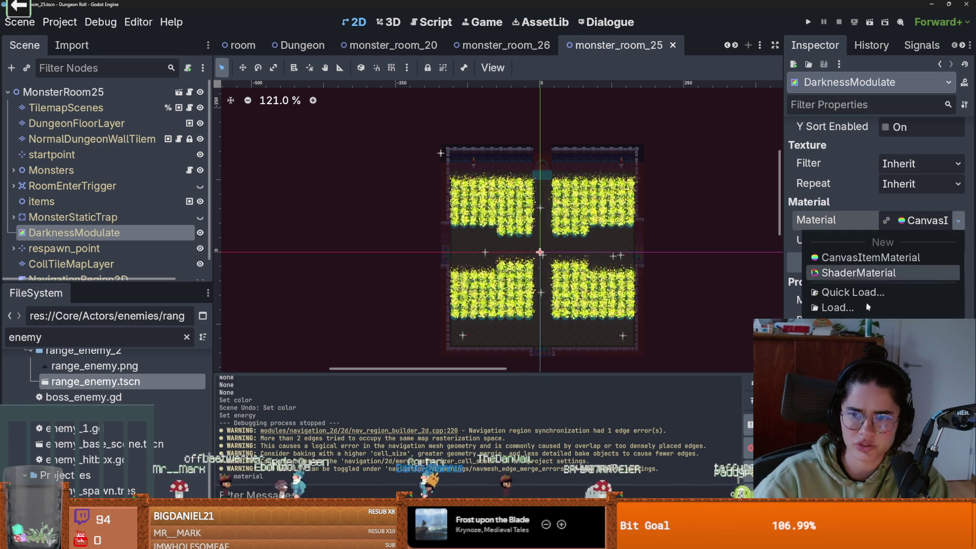
click(870, 257)
Step: Try blend mode Add and light modes Unshaded, then Light Only, and save
click(924, 224)
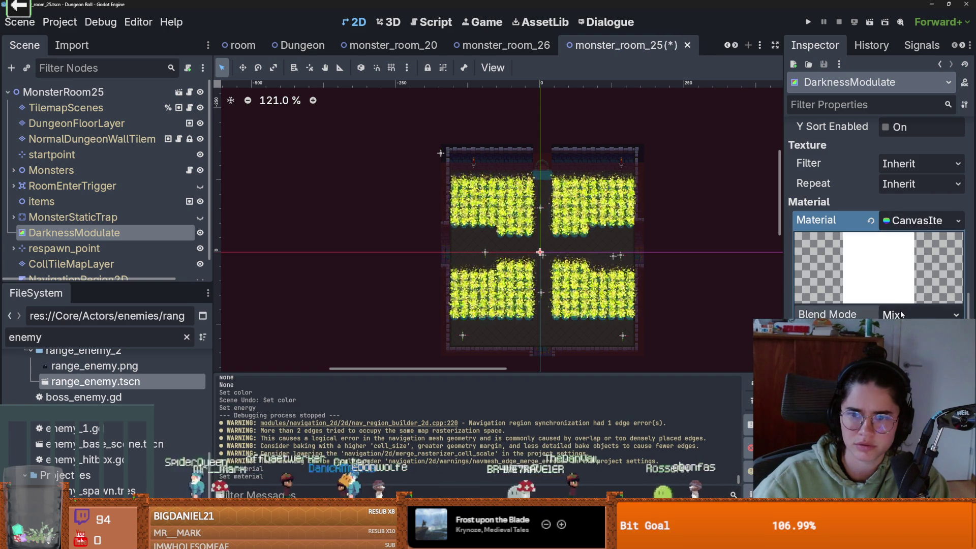
click(921, 315)
click(914, 345)
scroll(549, 248, up, 6)
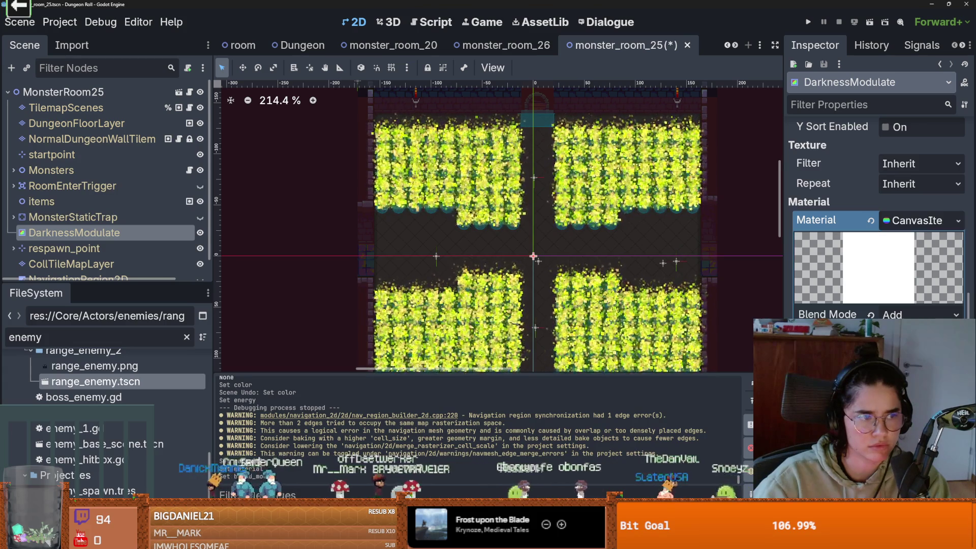
click(920, 335)
click(910, 366)
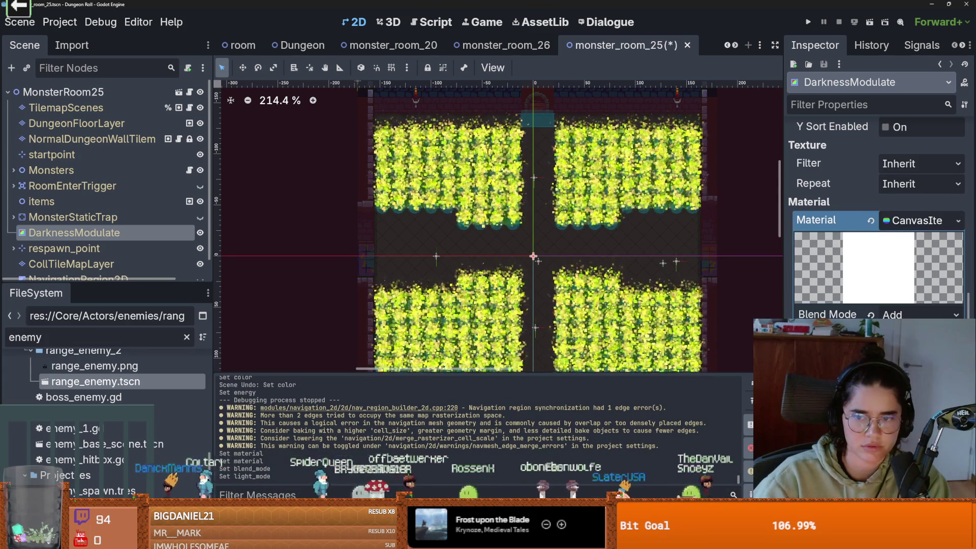
scroll(877, 234, down, 2)
click(920, 234)
click(910, 285)
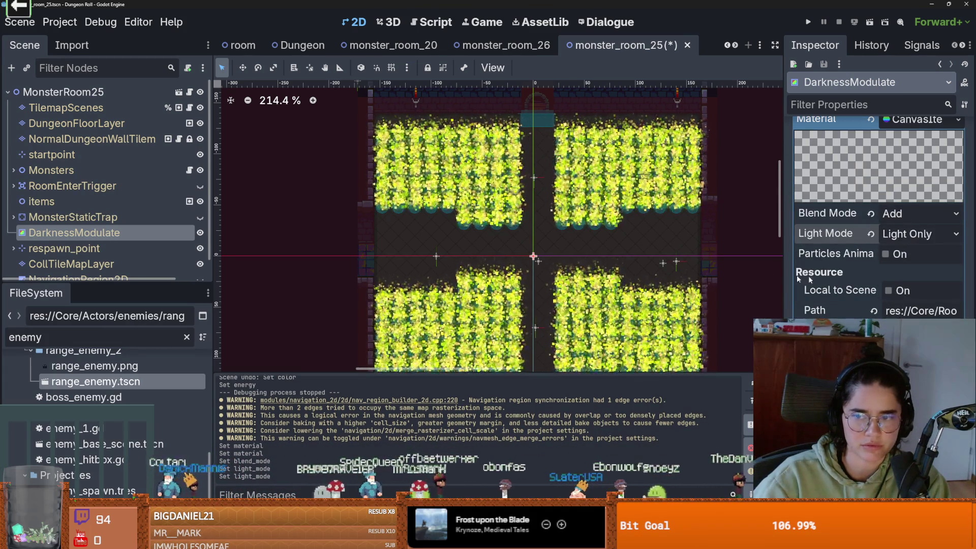
key(ctrl+s)
Step: Undo the light mode and blend mode changes and save monster_room_25
scroll(655, 250, down, 4)
scroll(620, 222, up, 2)
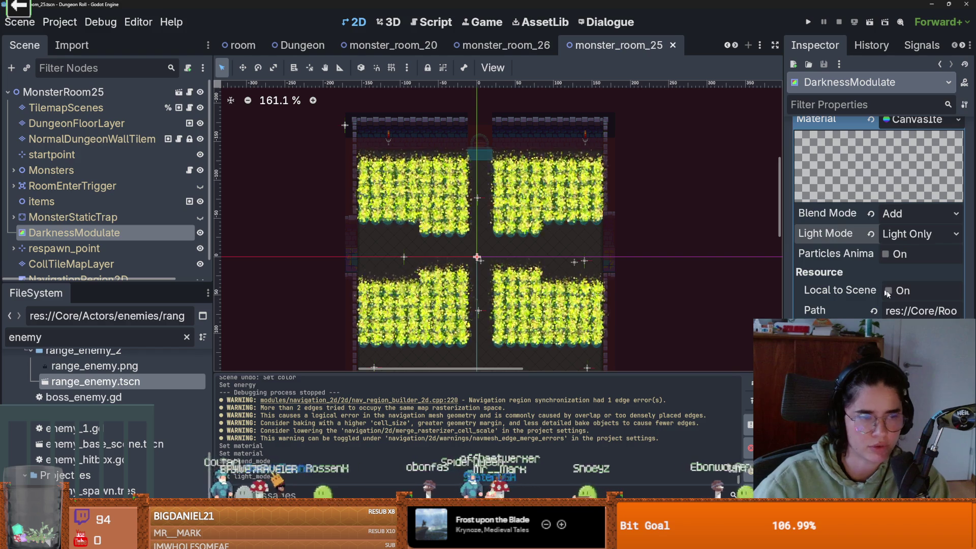
scroll(884, 285, down, 2)
scroll(869, 239, up, 4)
key(ctrl+z)
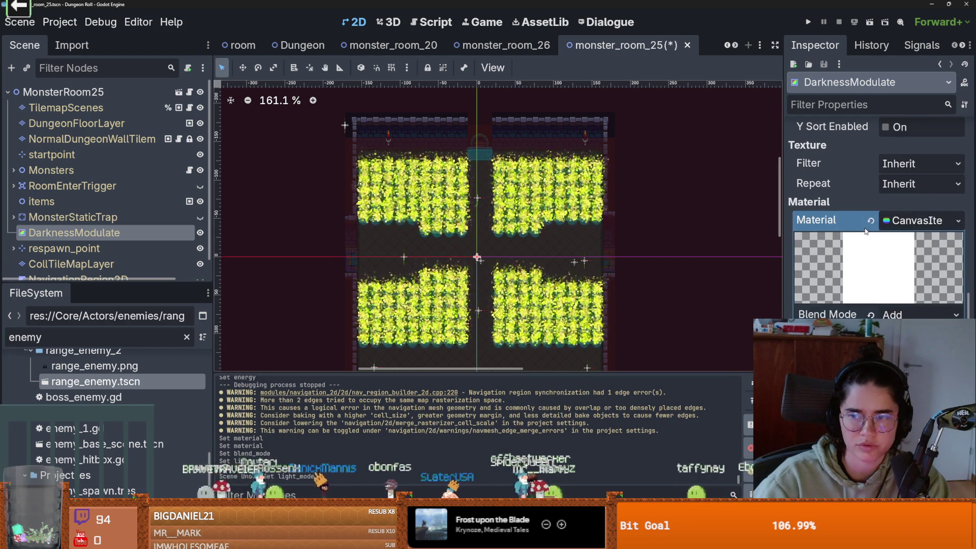
key(ctrl+z)
scroll(873, 282, up, 5)
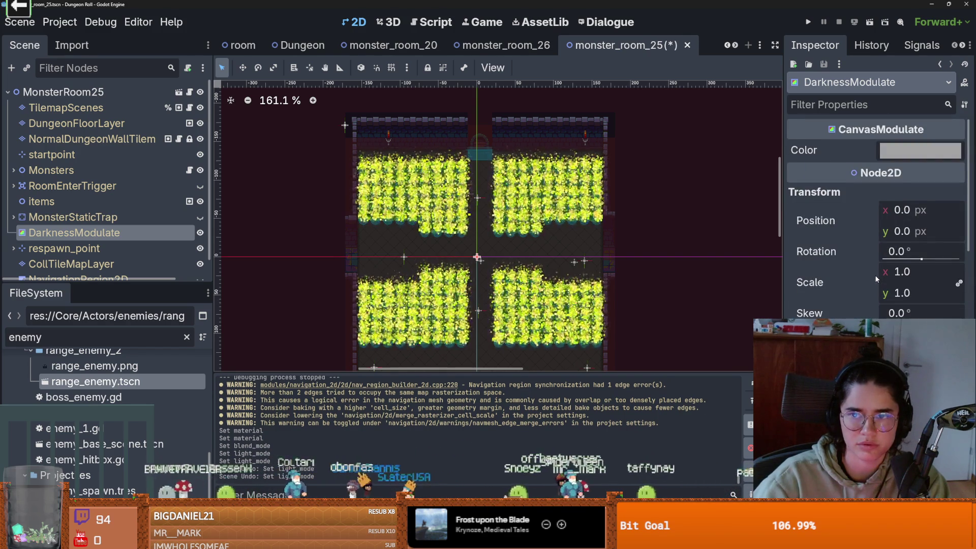
key(ctrl+z)
scroll(466, 236, down, 2)
scroll(529, 273, up, 2)
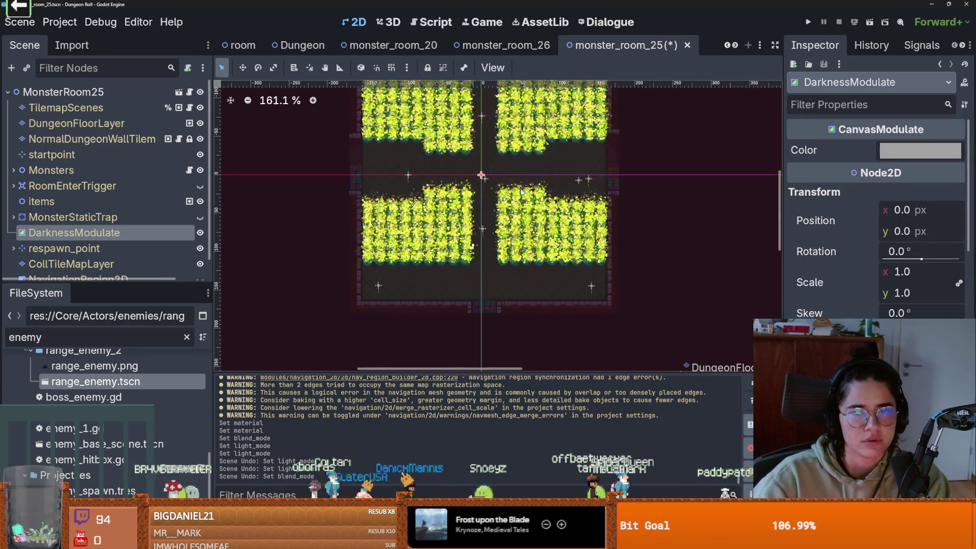
key(ctrl+s)
Step: Open Project Settings and view the Lightmapping settings
click(59, 22)
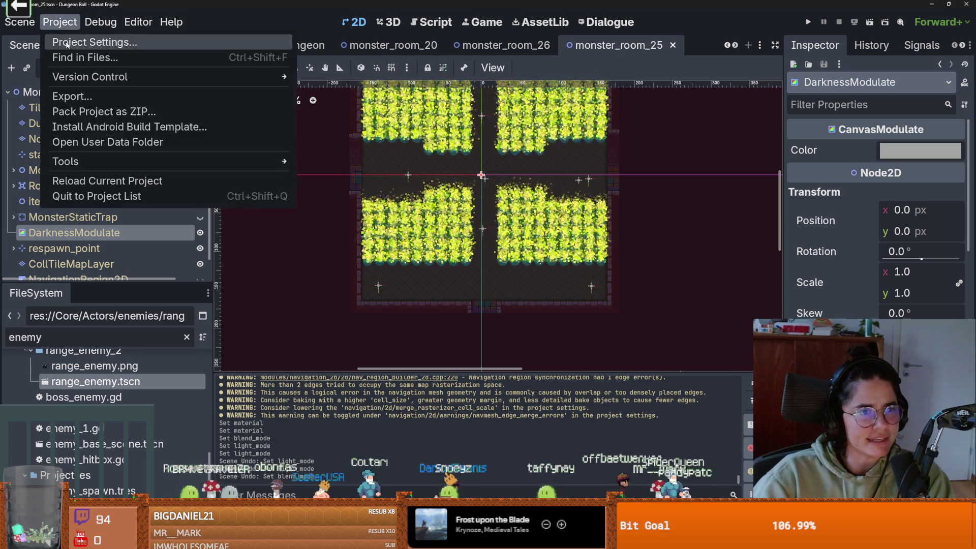
click(81, 39)
scroll(253, 309, down, 15)
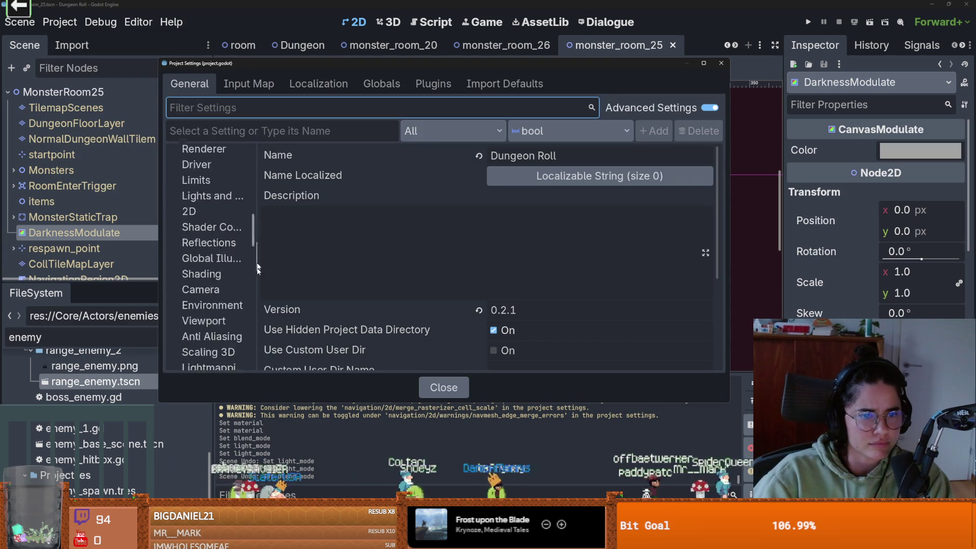
mouse_move(254, 318)
mouse_down()
mouse_move(288, 376)
mouse_move(279, 258)
mouse_up()
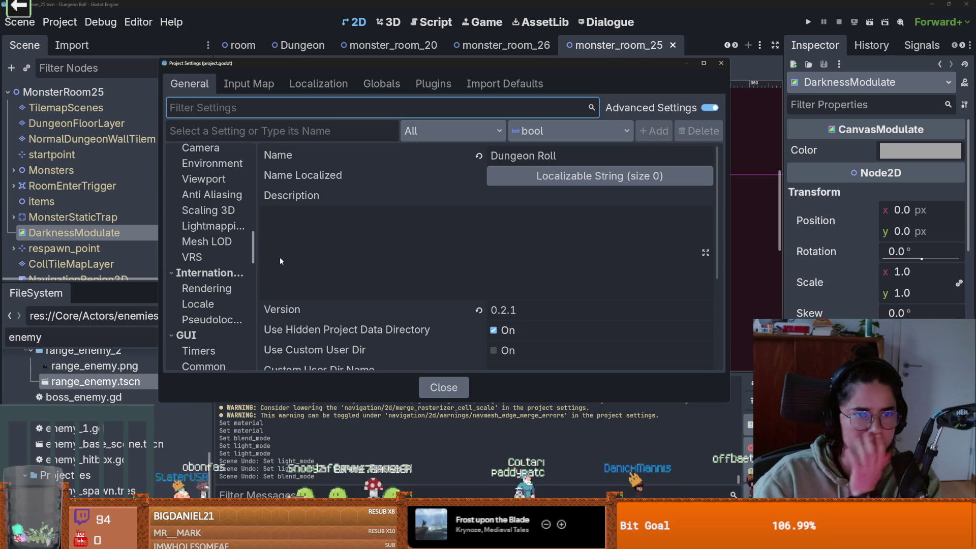
click(222, 230)
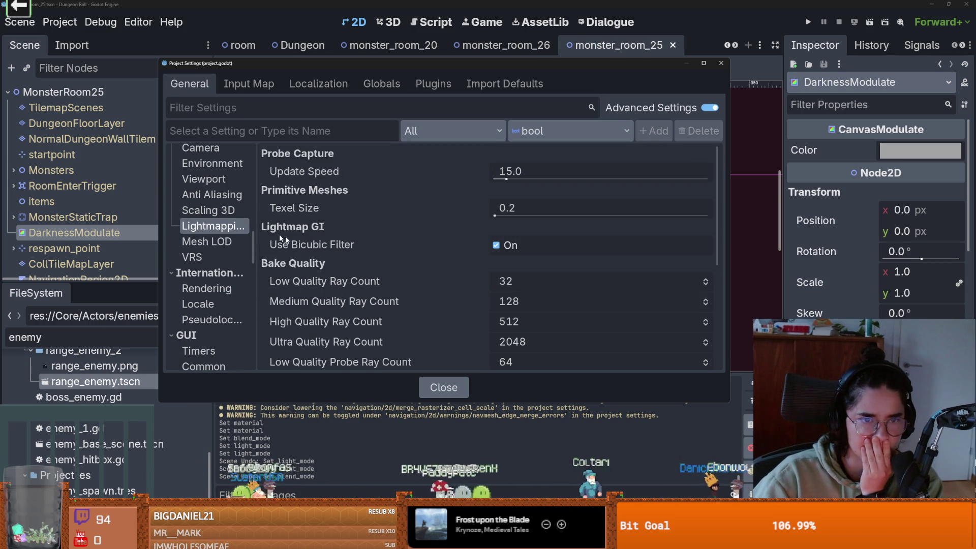
scroll(321, 272, down, 5)
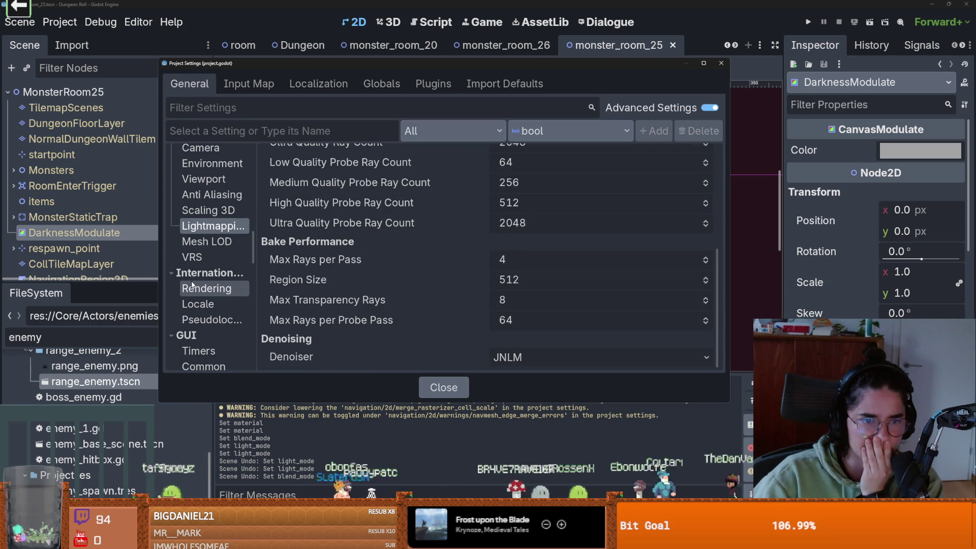
scroll(211, 285, down, 2)
Step: View Internationalization > Rendering and widen the category list so names show fully
click(224, 261)
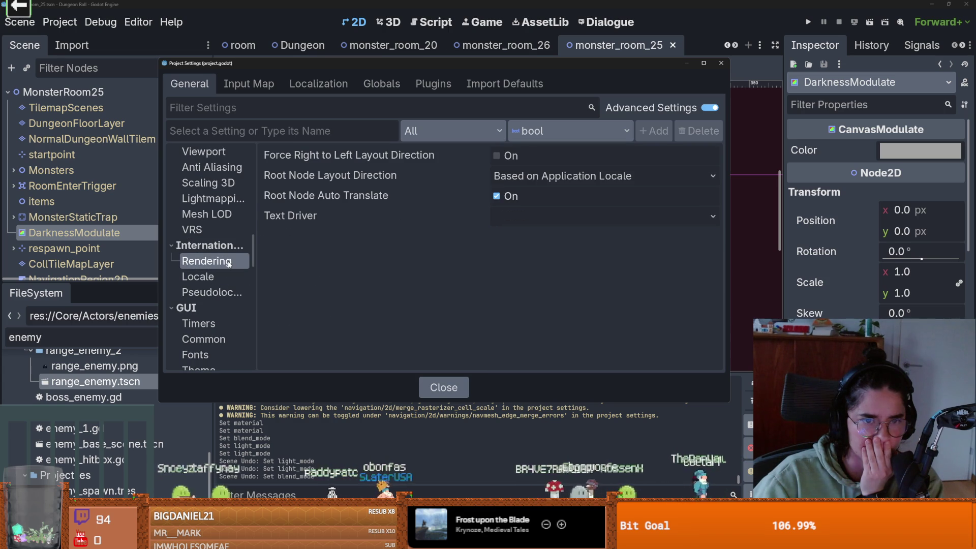
scroll(224, 269, down, 2)
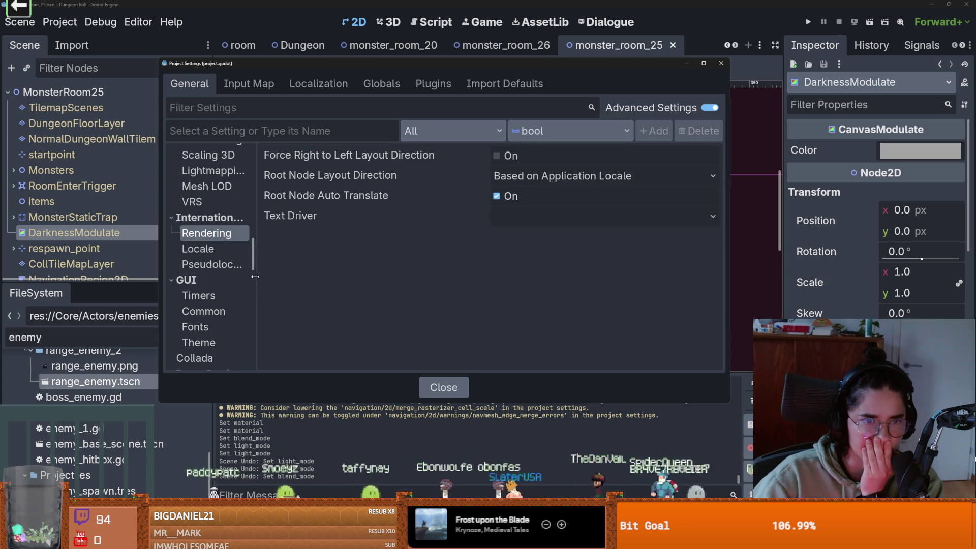
drag(256, 274, 350, 284)
scroll(272, 290, down, 4)
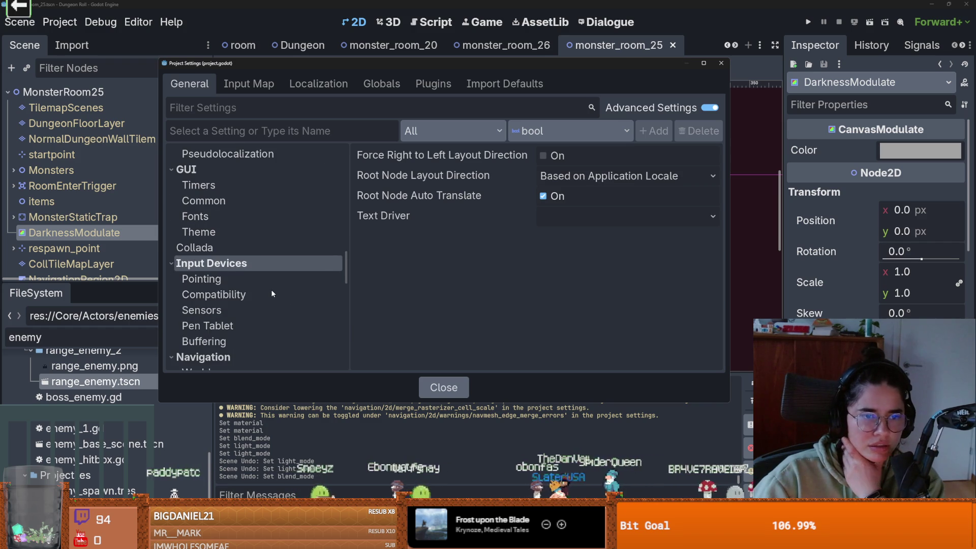
scroll(272, 290, down, 2)
scroll(272, 292, down, 11)
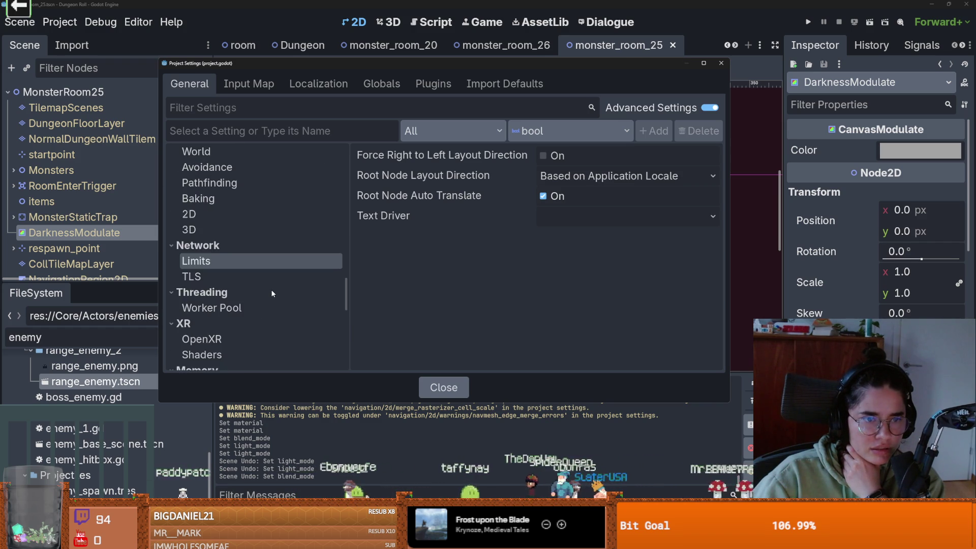
scroll(272, 293, down, 5)
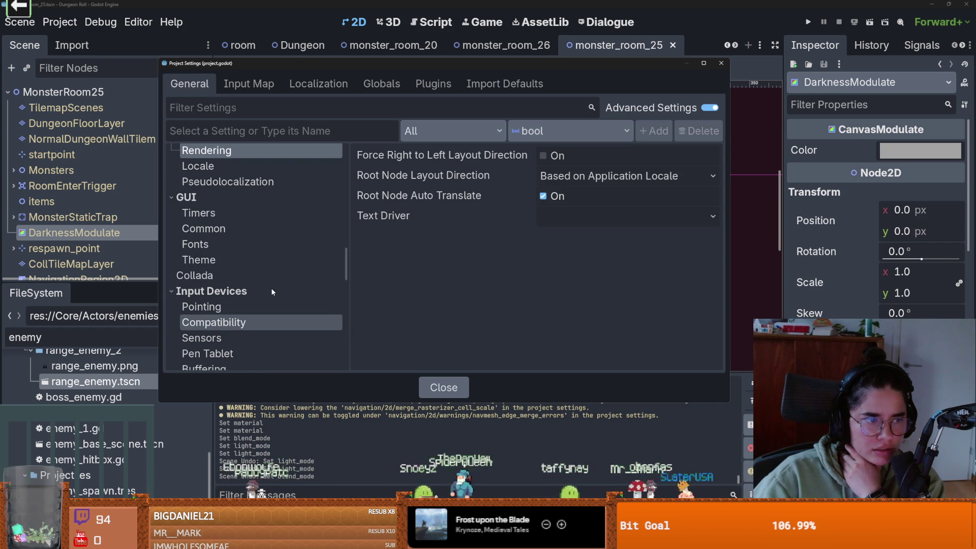
scroll(268, 288, up, 10)
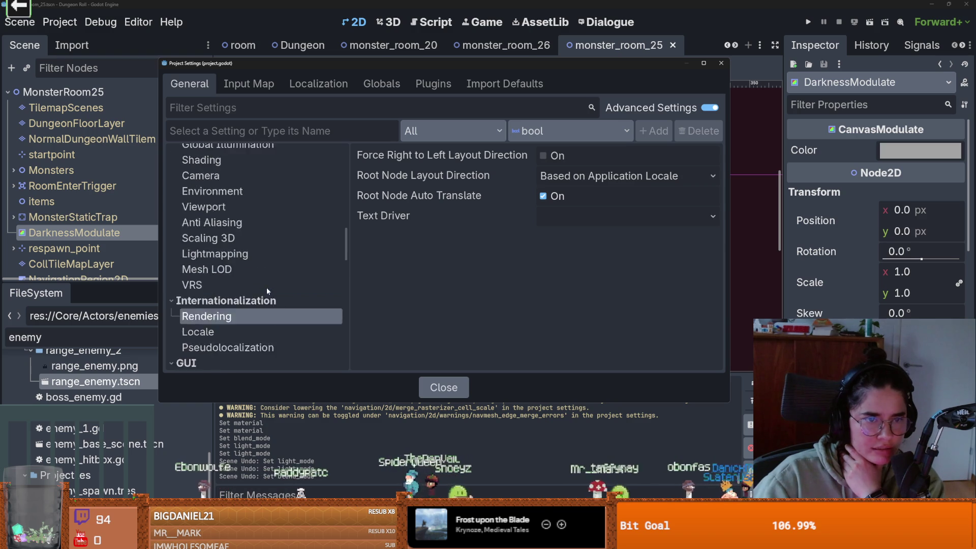
scroll(259, 287, down, 4)
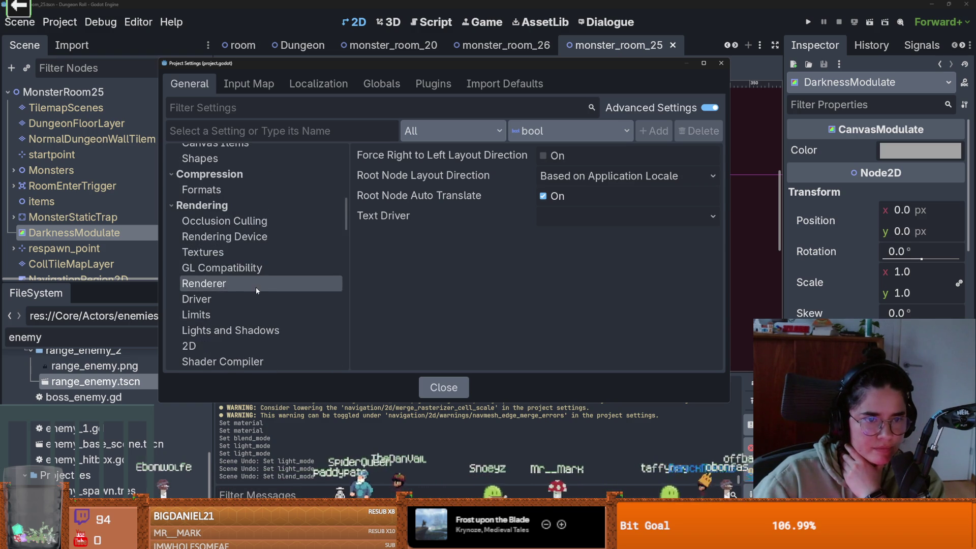
Step: Check Use Physical Light Units on the Rendering > Lights and Shadows page
click(231, 275)
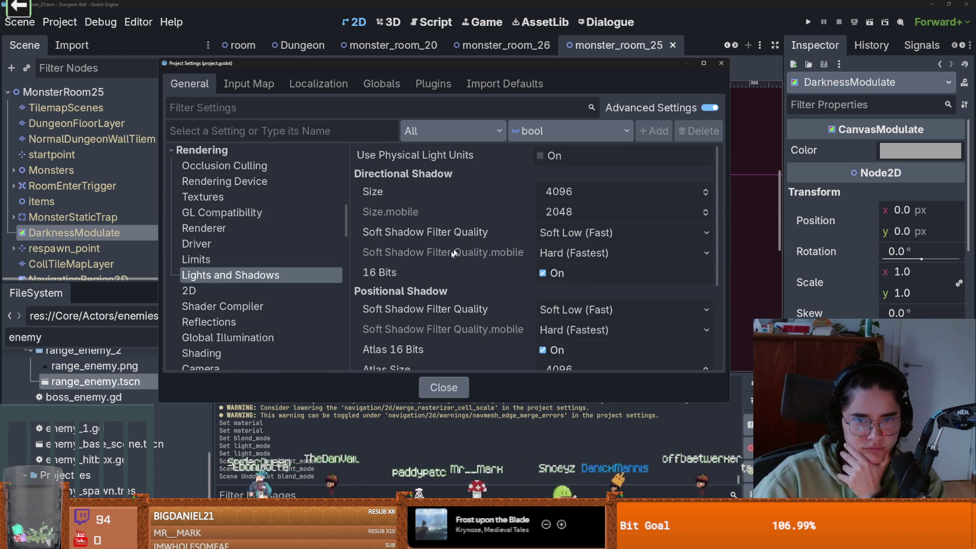
scroll(411, 259, down, 3)
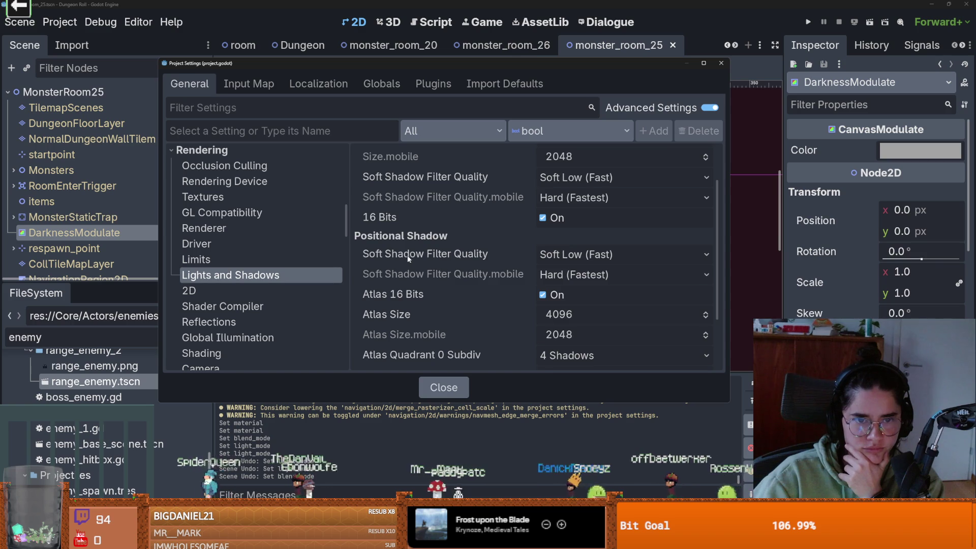
scroll(410, 259, down, 4)
scroll(410, 258, up, 7)
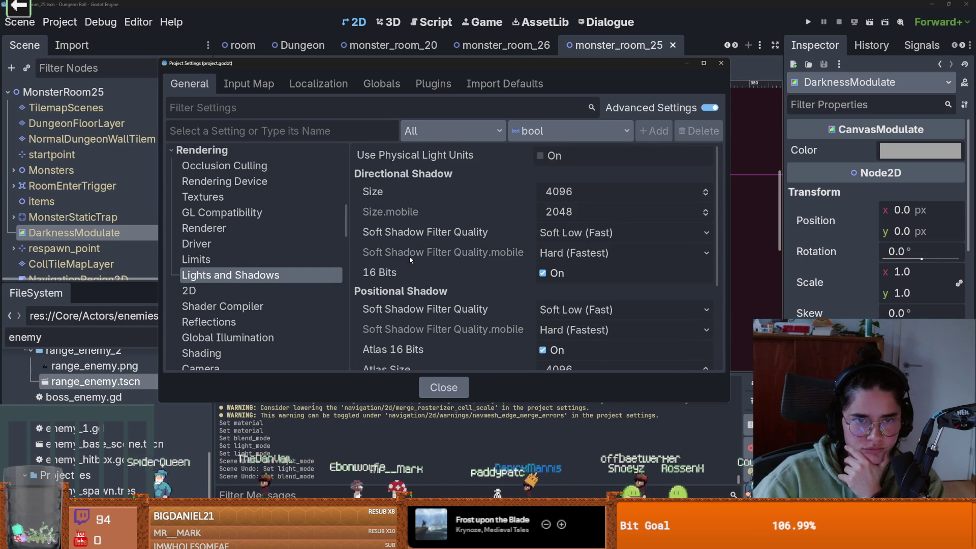
click(541, 156)
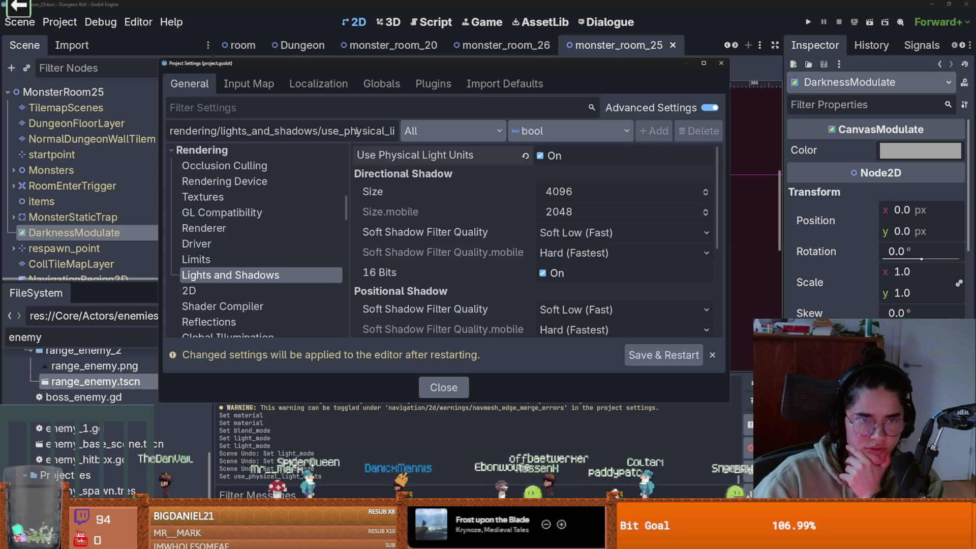
mouse_move(425, 159)
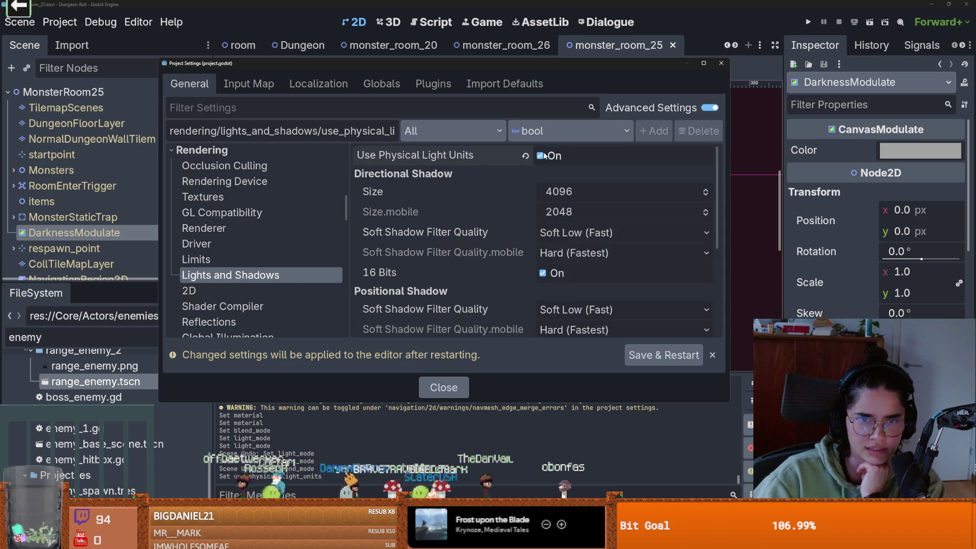
scroll(478, 234, down, 5)
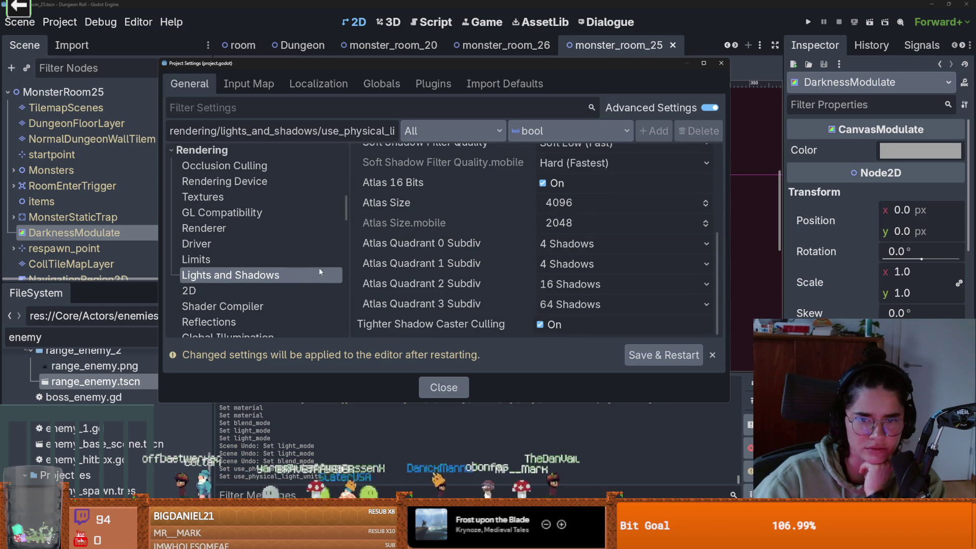
scroll(522, 277, up, 3)
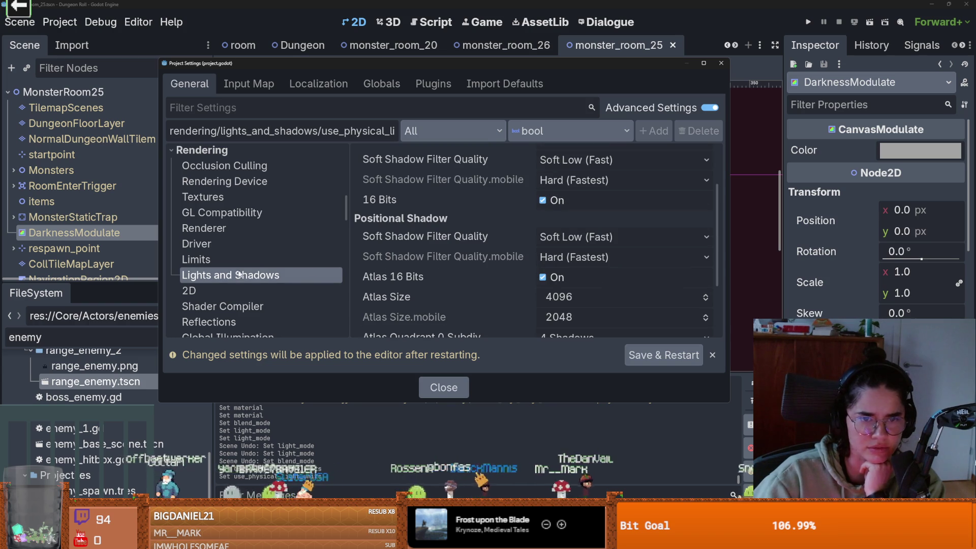
scroll(227, 274, up, 1)
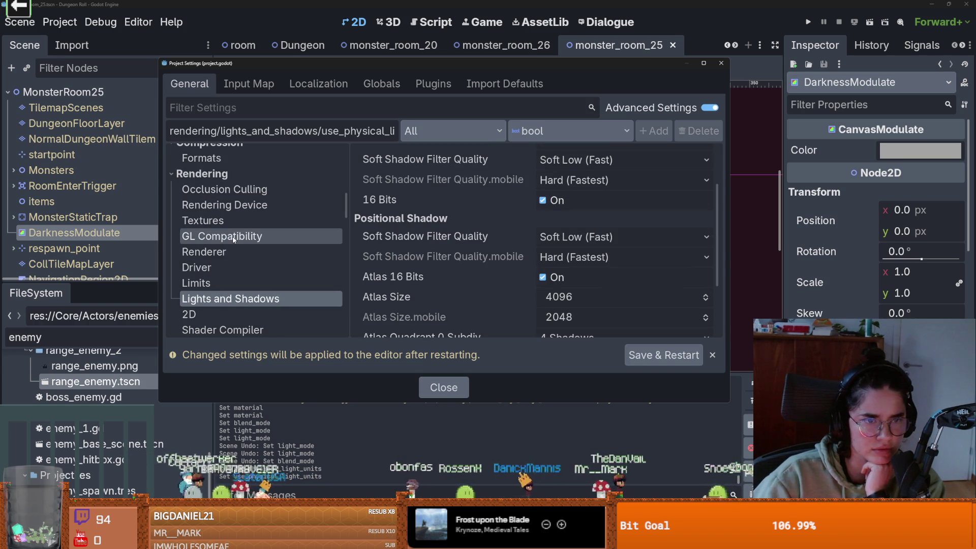
Step: Keep the Renderer page's rendering method at forward_plus
click(234, 252)
click(610, 156)
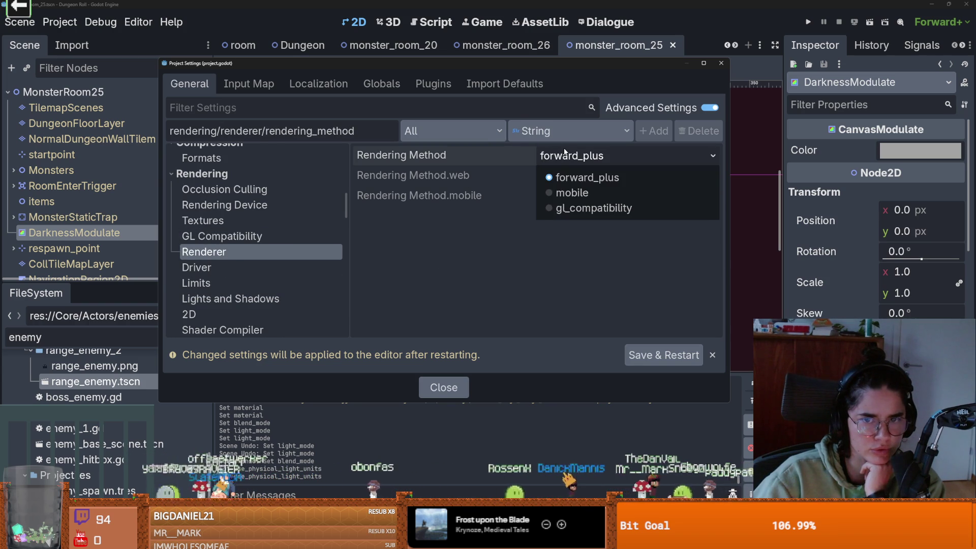
click(580, 177)
scroll(242, 245, up, 1)
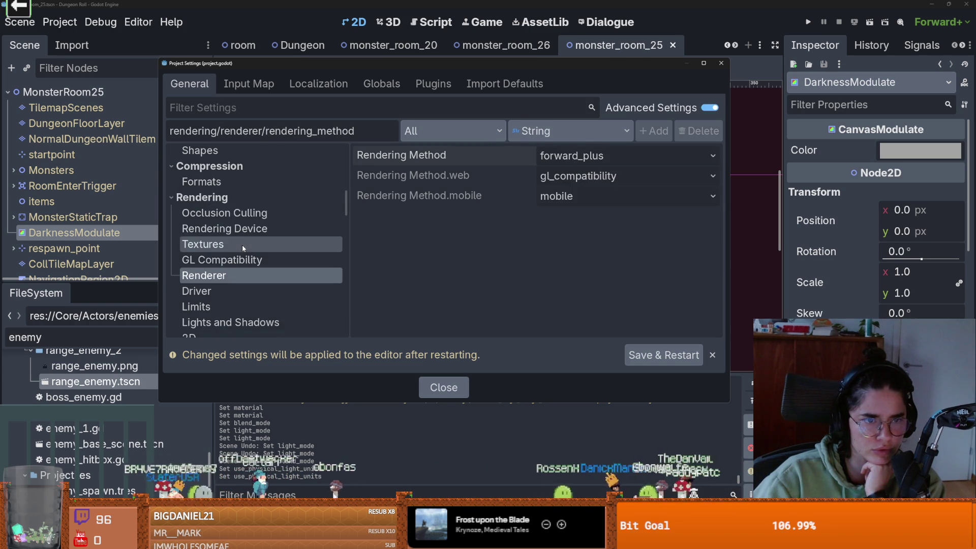
scroll(249, 236, down, 2)
scroll(256, 240, down, 2)
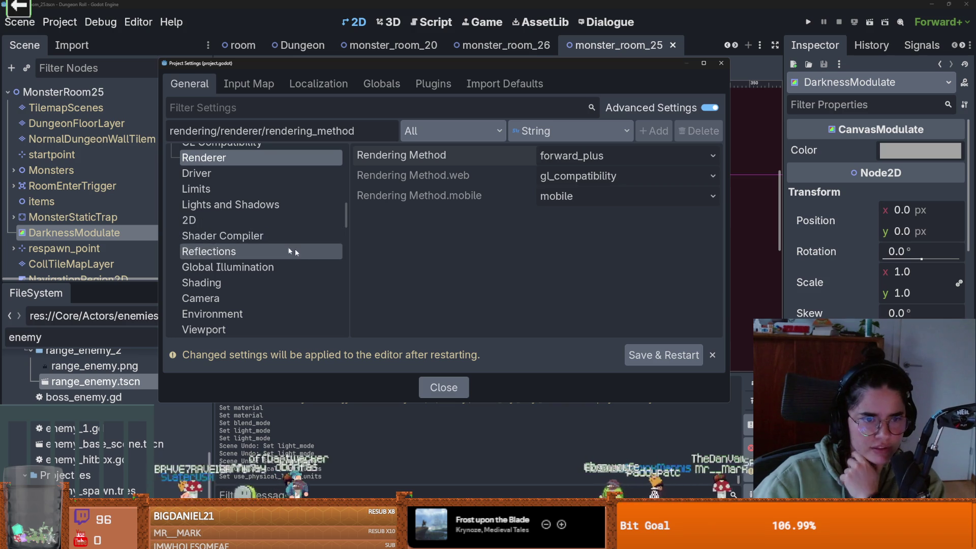
Step: Review the 2D, Global Illumination and Environment settings, then close Project Settings
click(306, 220)
scroll(356, 235, down, 1)
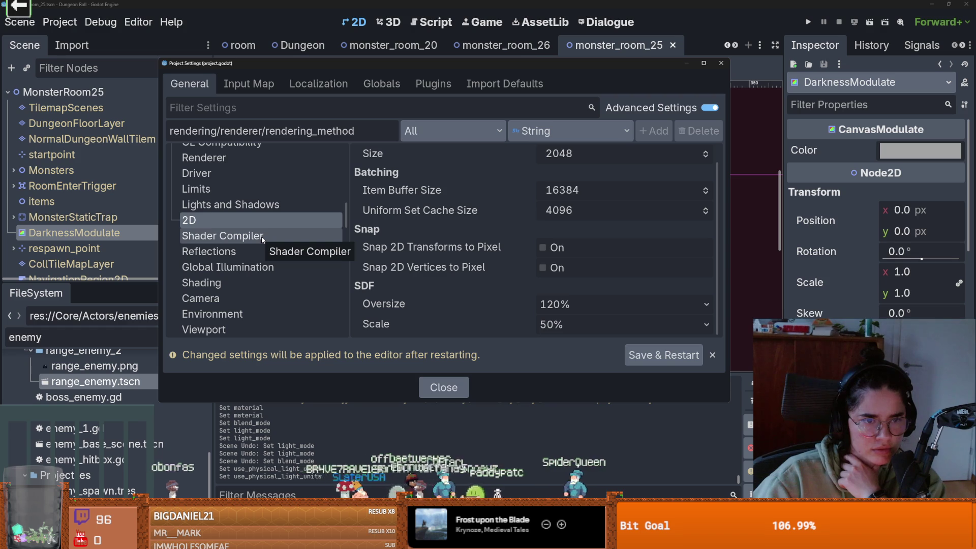
click(233, 266)
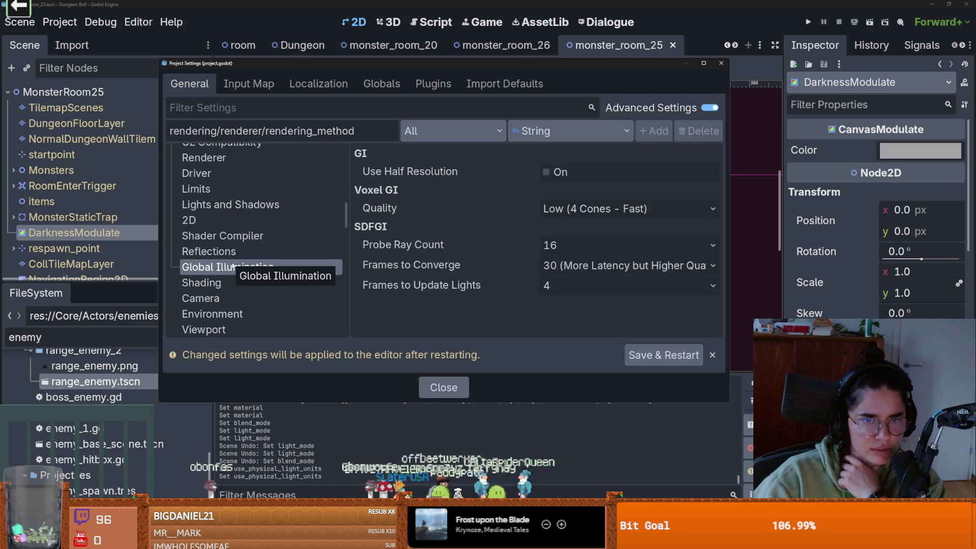
scroll(233, 266, down, 1)
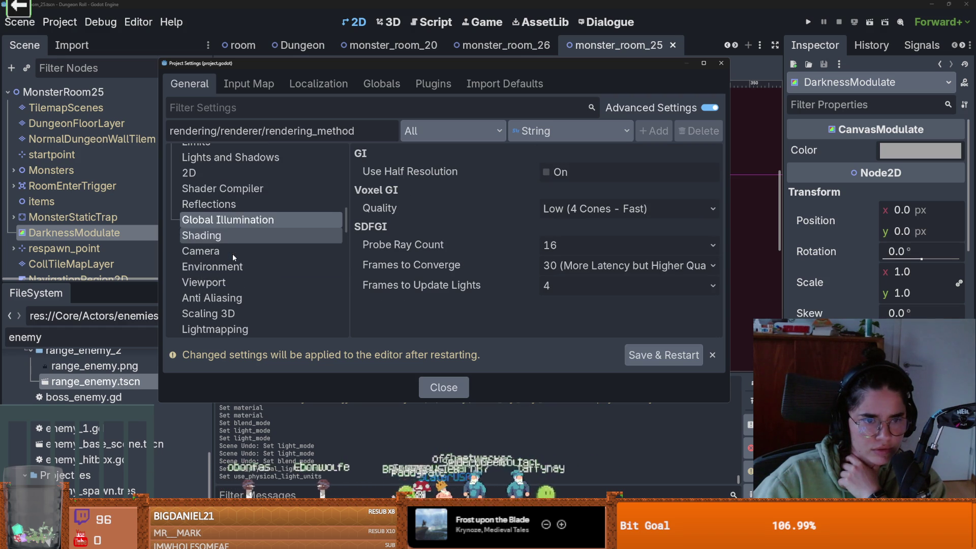
click(231, 269)
scroll(232, 268, down, 2)
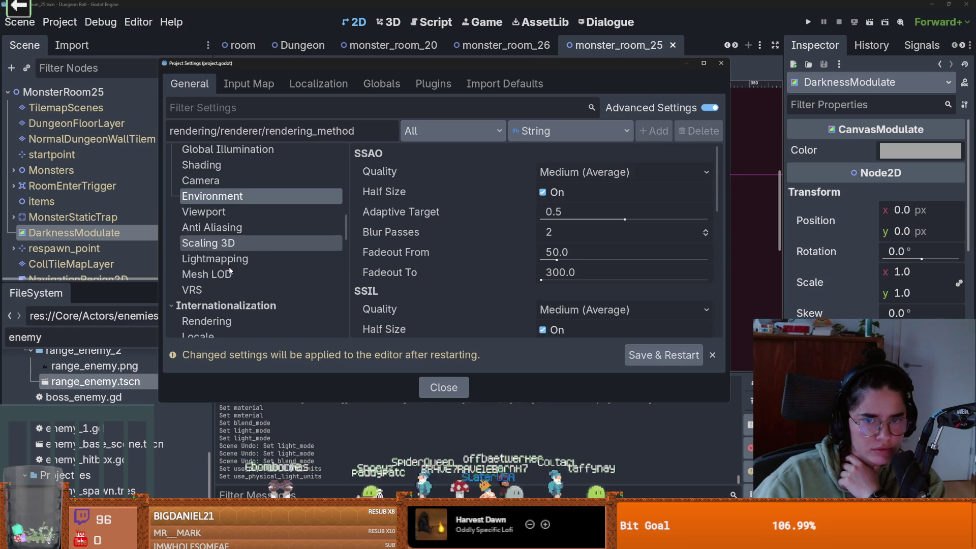
scroll(408, 275, down, 2)
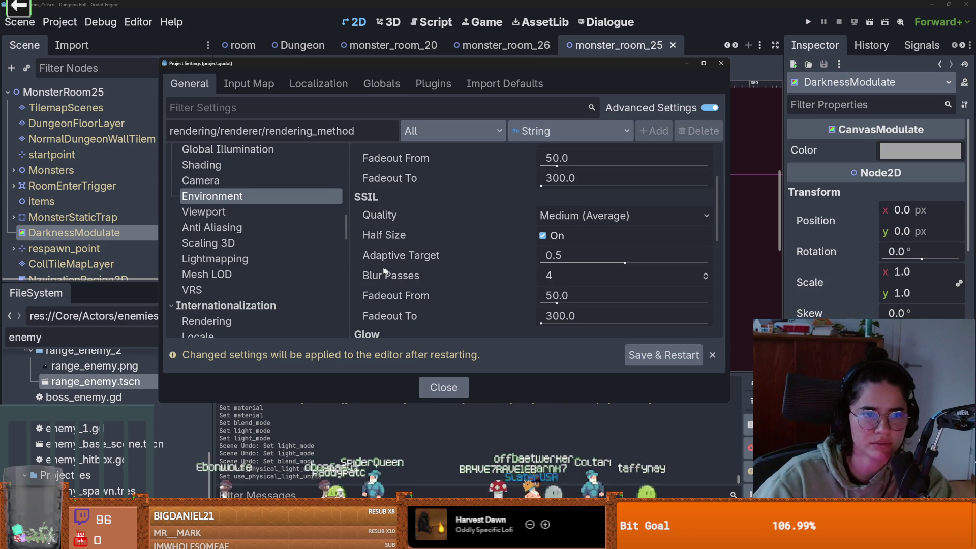
click(722, 64)
Step: Open the Dungeon scene and inspect the WorldEnvironment's Environment glow settings
click(727, 46)
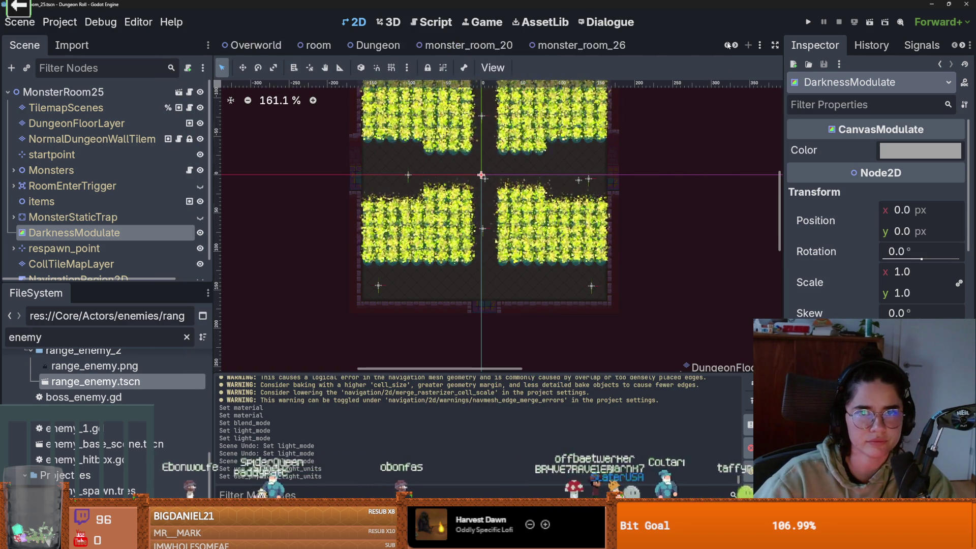
click(728, 46)
click(727, 46)
click(727, 46)
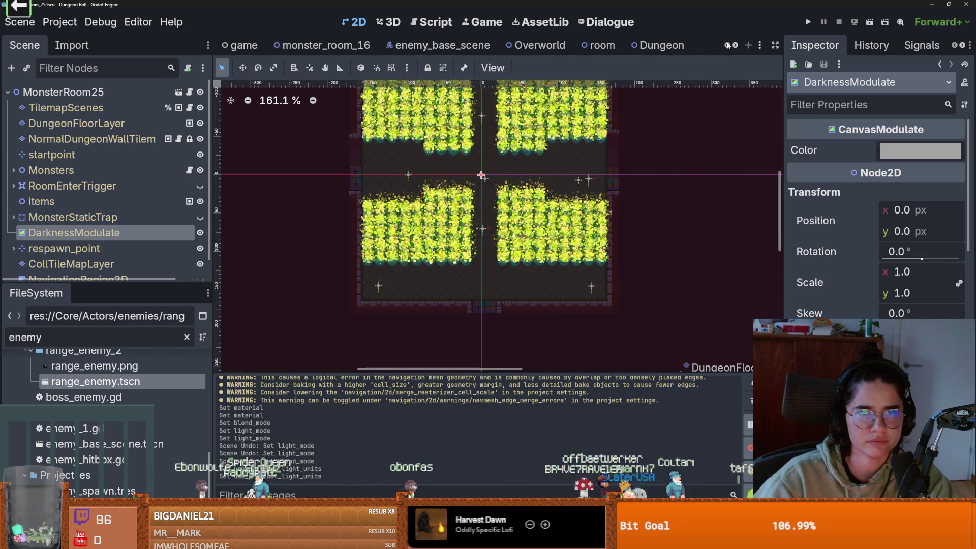
click(661, 46)
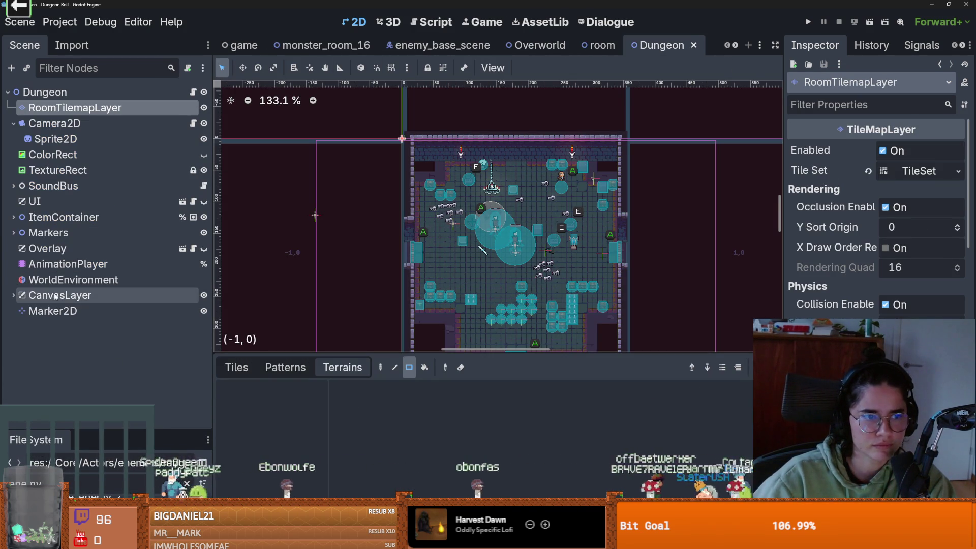
click(73, 279)
click(922, 151)
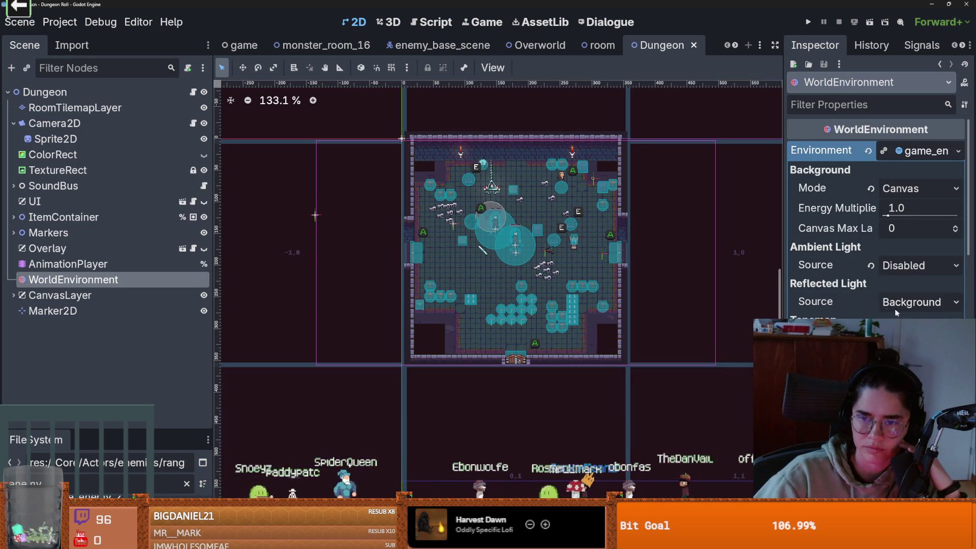
scroll(834, 303, down, 2)
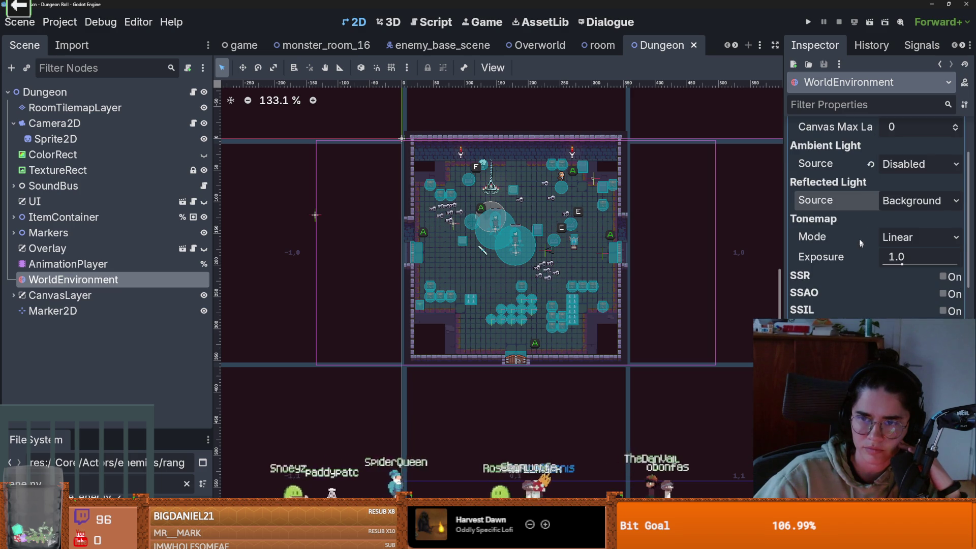
scroll(826, 199, up, 1)
mouse_move(823, 215)
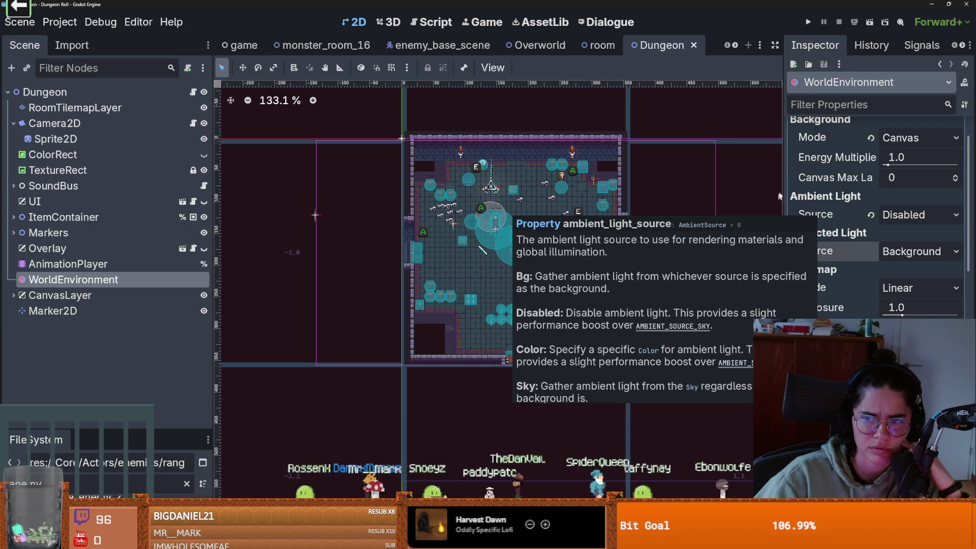
scroll(843, 261, down, 2)
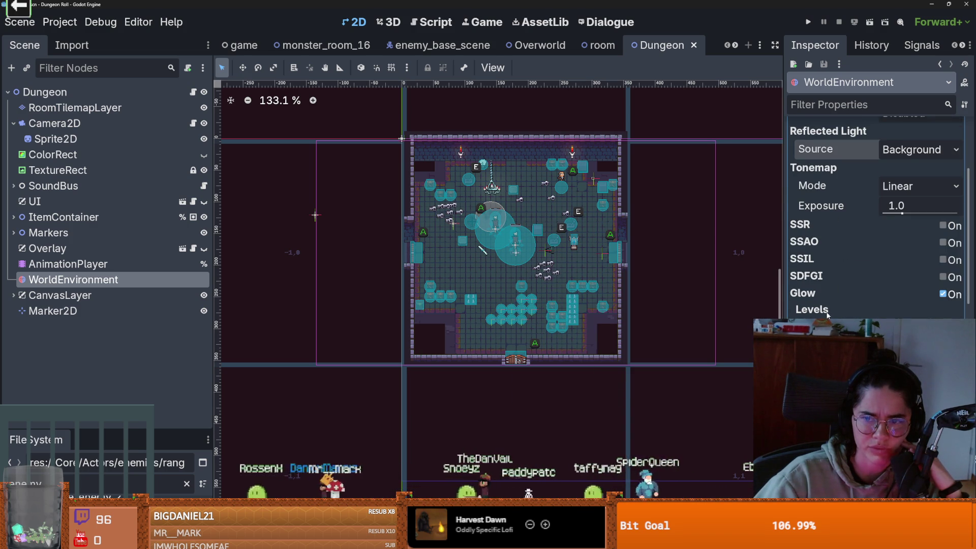
scroll(828, 316, down, 8)
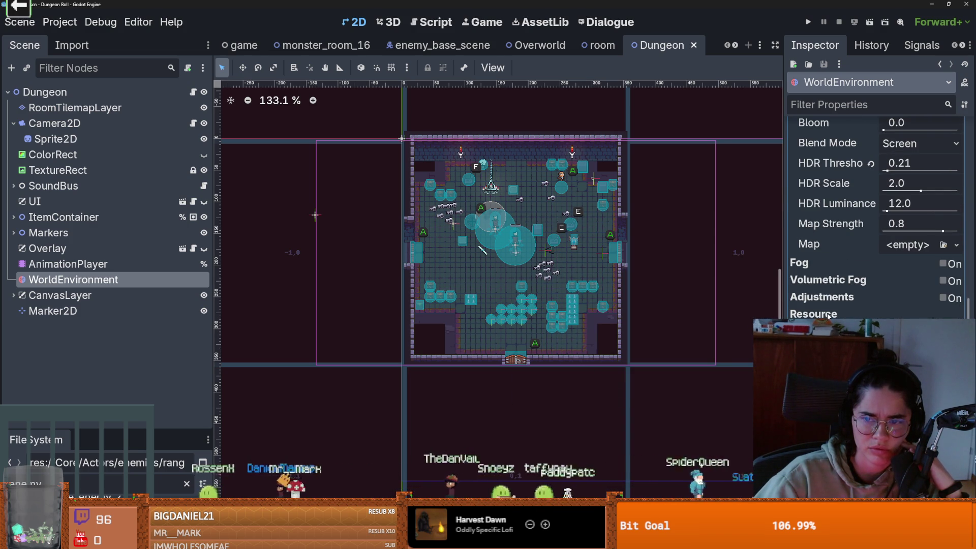
scroll(828, 305, up, 10)
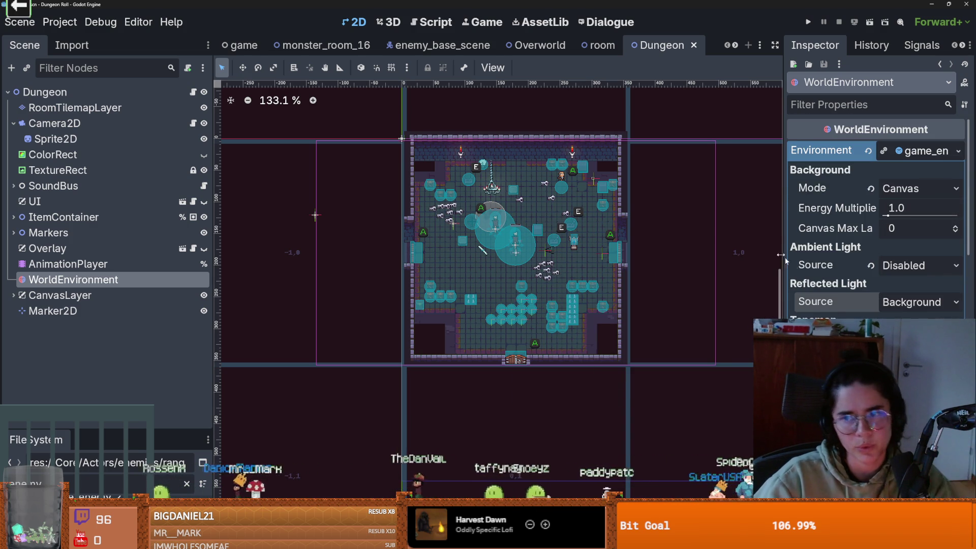
Step: Collapse the Environment resource and save the Dungeon scene
click(933, 155)
key(ctrl+s)
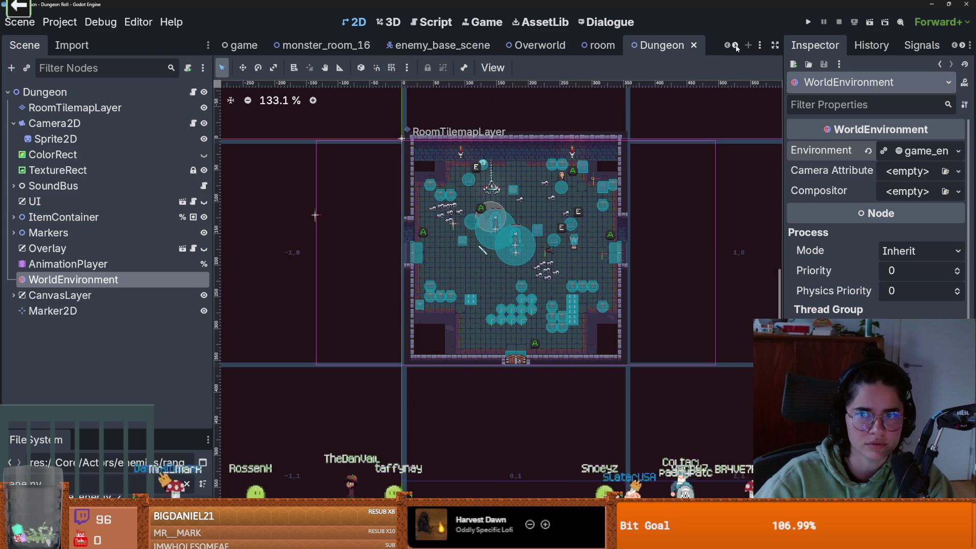
scroll(736, 48, down, 5)
Step: Switch to the monster_room_25 scene and save it with Ctrl+S
click(564, 45)
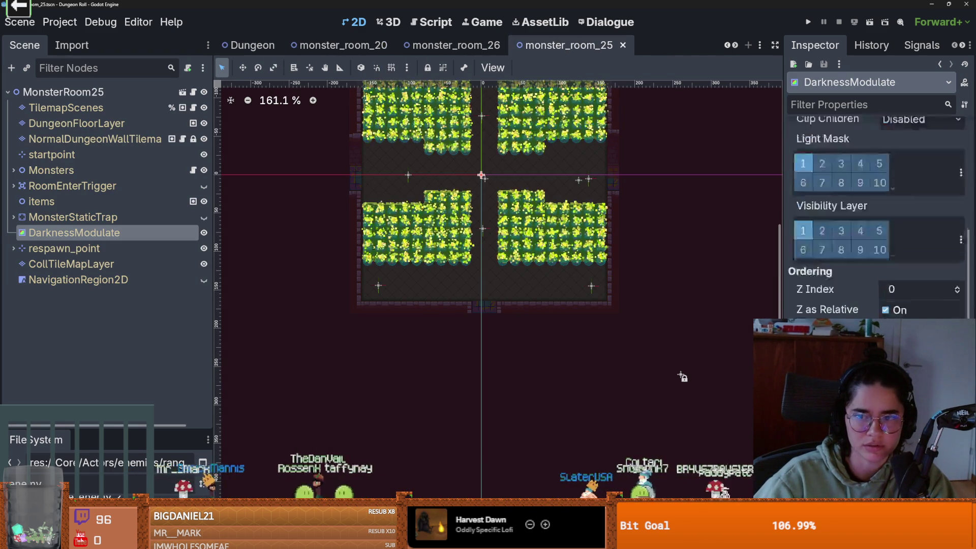
scroll(908, 224, down, 5)
scroll(909, 224, up, 4)
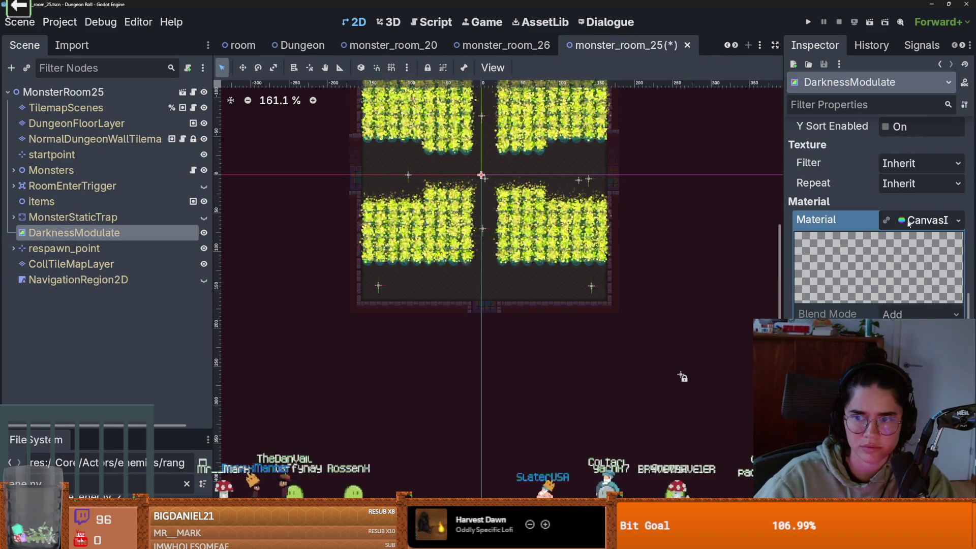
scroll(908, 223, up, 3)
scroll(533, 178, up, 4)
key(ctrl+s)
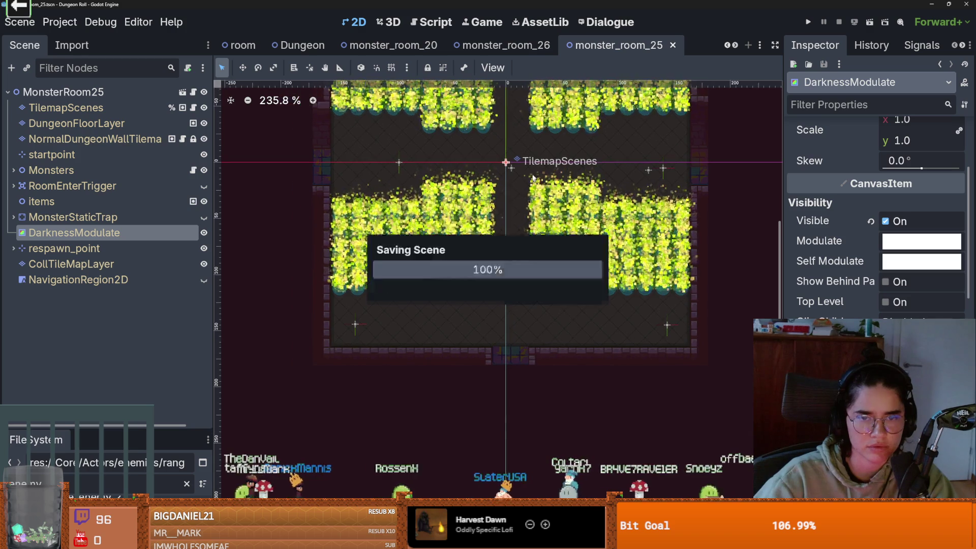
scroll(533, 178, down, 1)
Step: Run the game, reroll into the monster 25 room, and walk among the glowing puddles
key(F5)
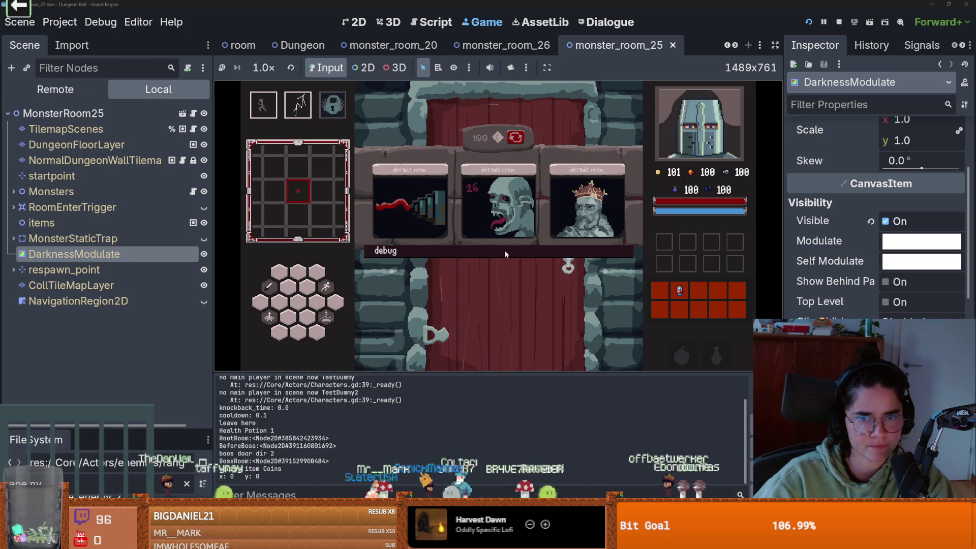
click(512, 138)
click(562, 193)
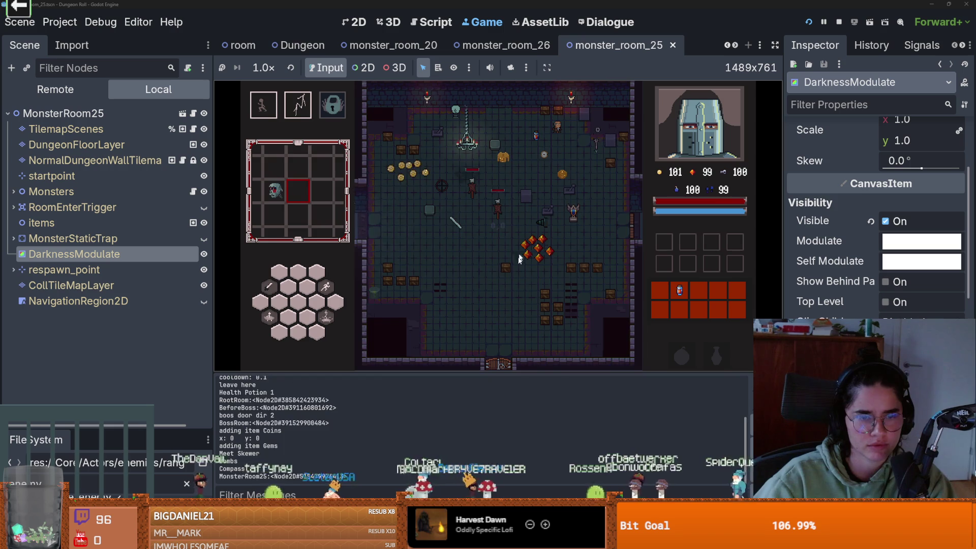
key(a)
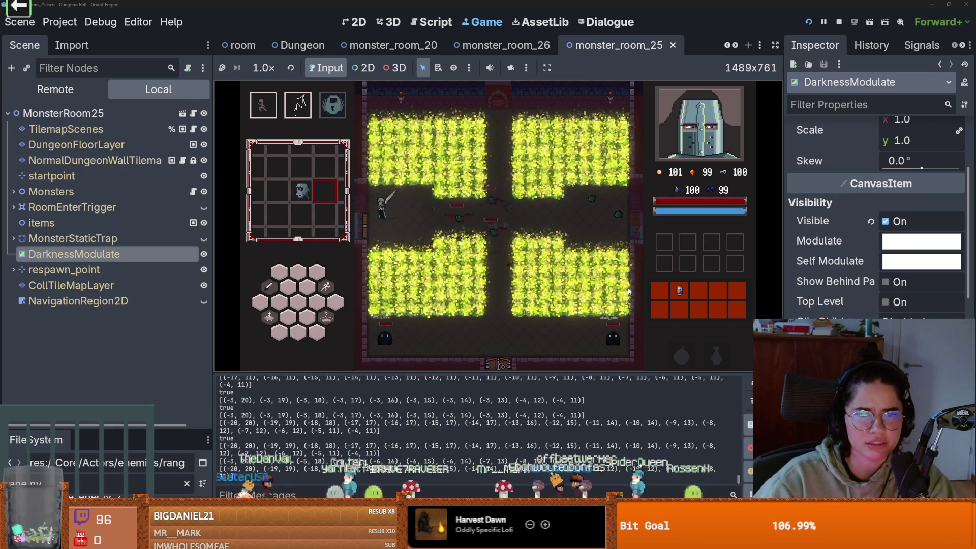
key(d)
key(s)
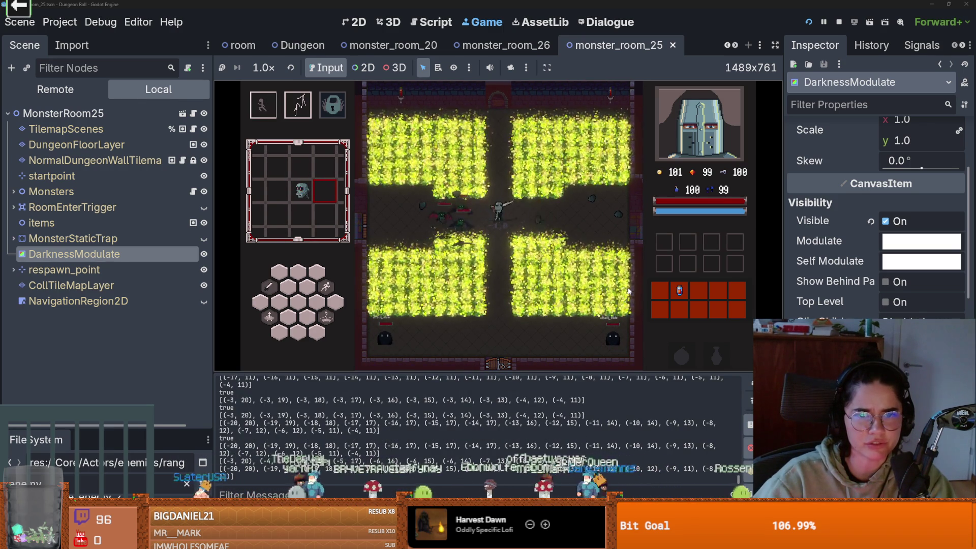
key(a)
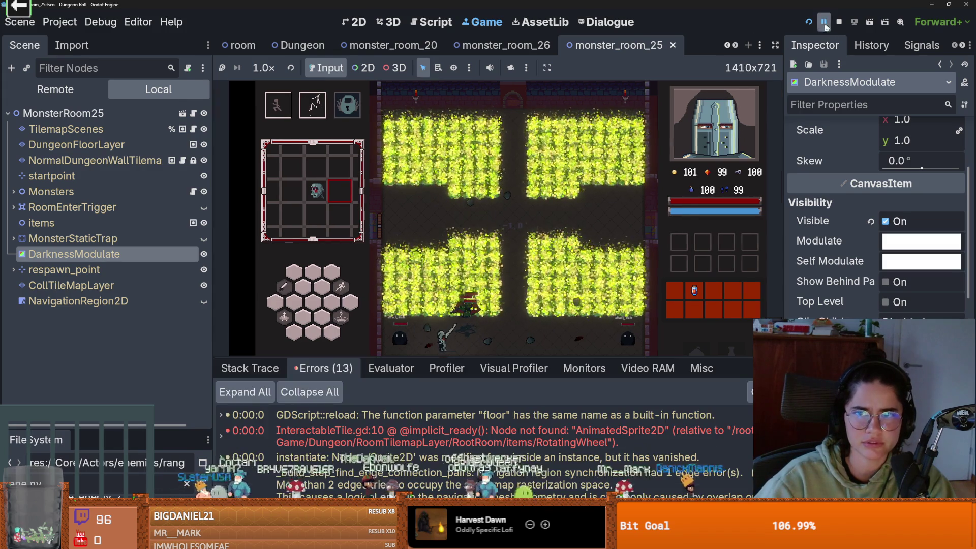
Step: Raise the Energy of the radiation_puddle scene's PointLight2D to brighten it
click(736, 46)
click(736, 46)
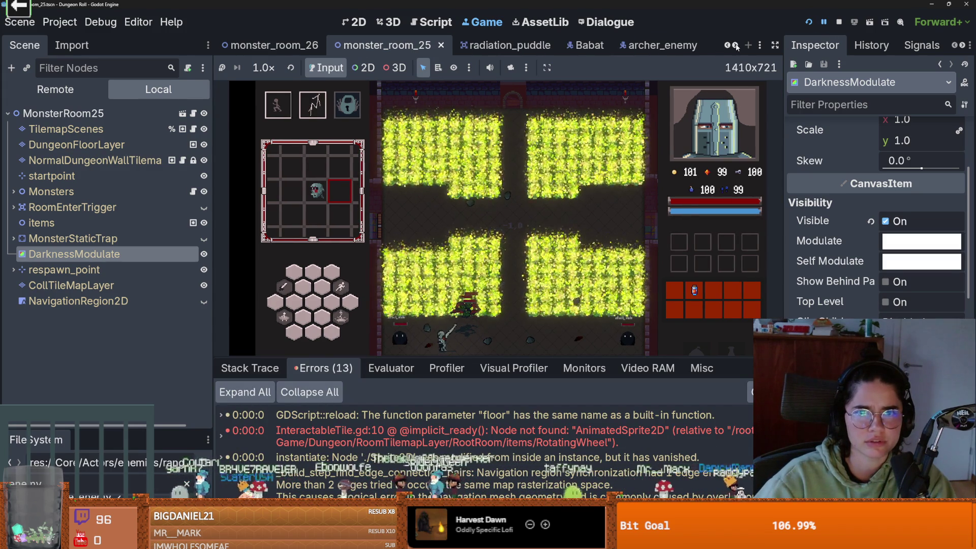
click(496, 45)
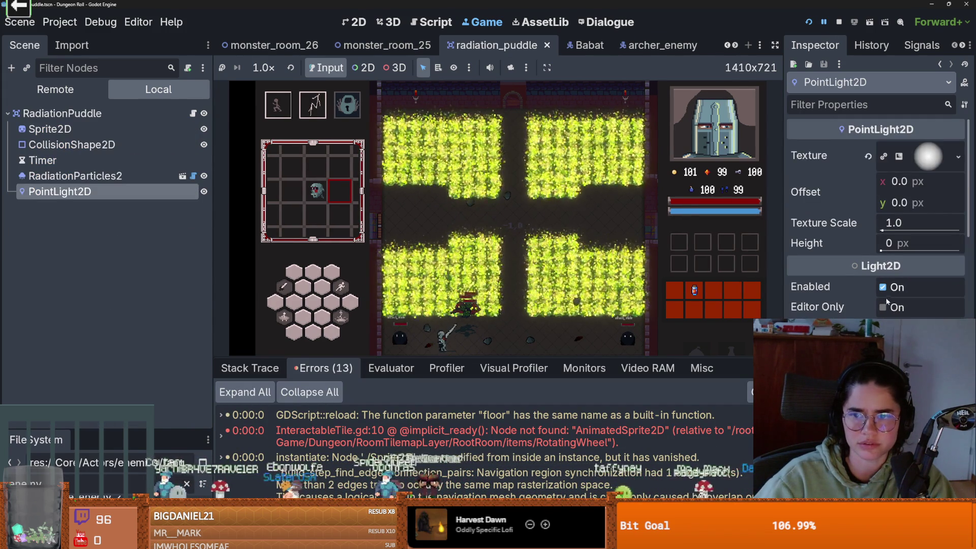
click(894, 346)
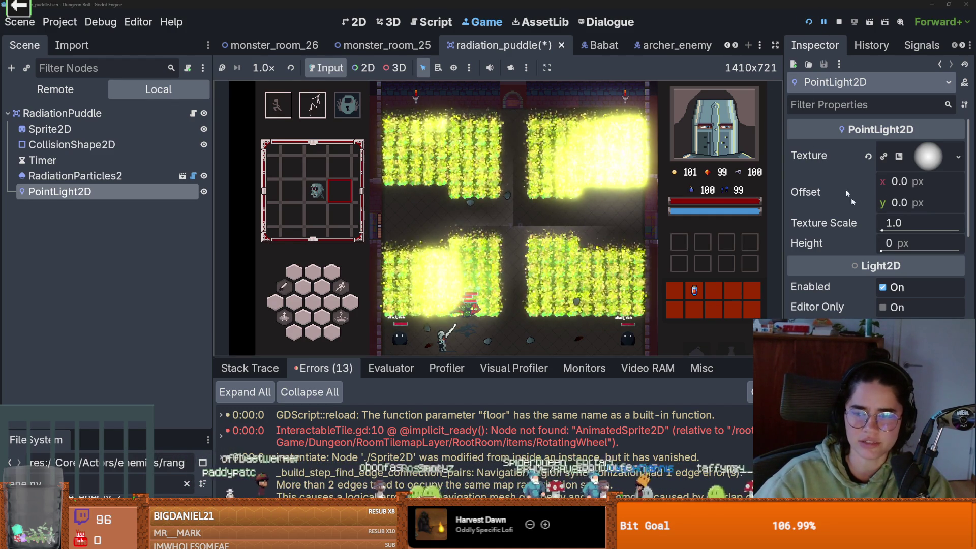
Step: Move, dash and fight in the running game to see the brighter glow, then stop it
click(813, 23)
key(d)
key(space)
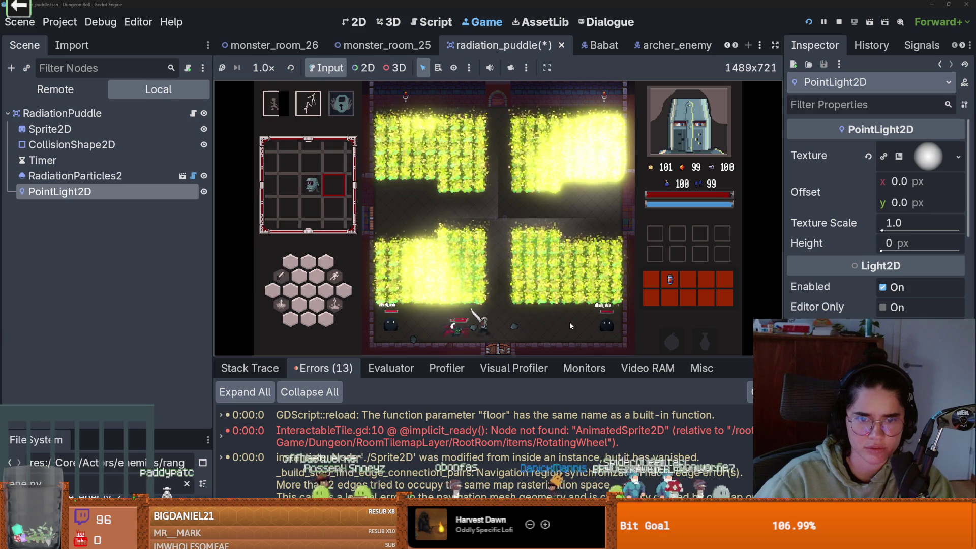
key(d)
click(619, 329)
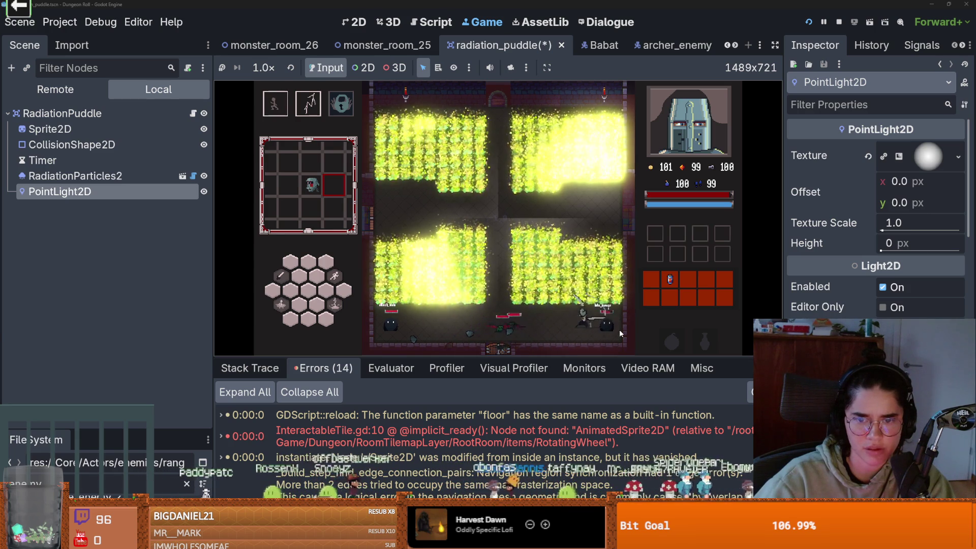
key(a)
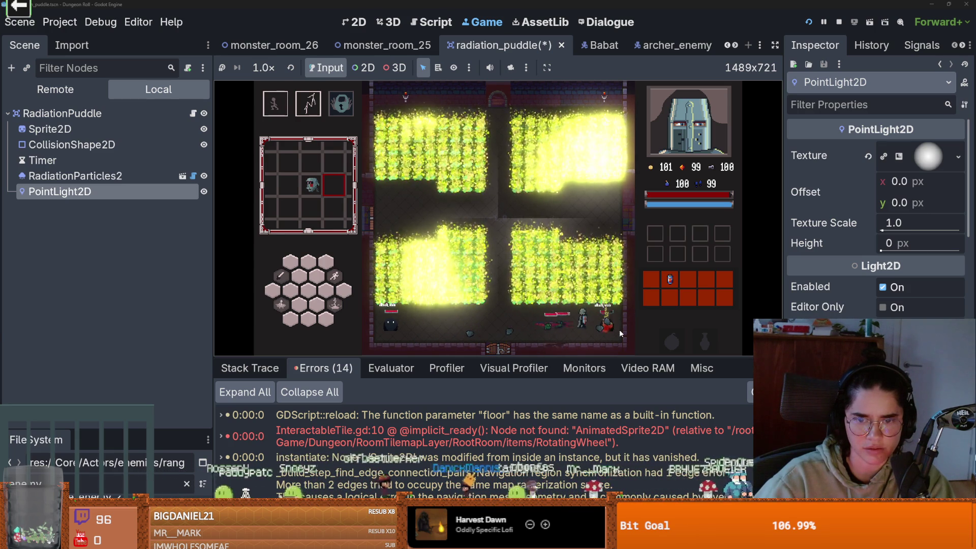
key(space)
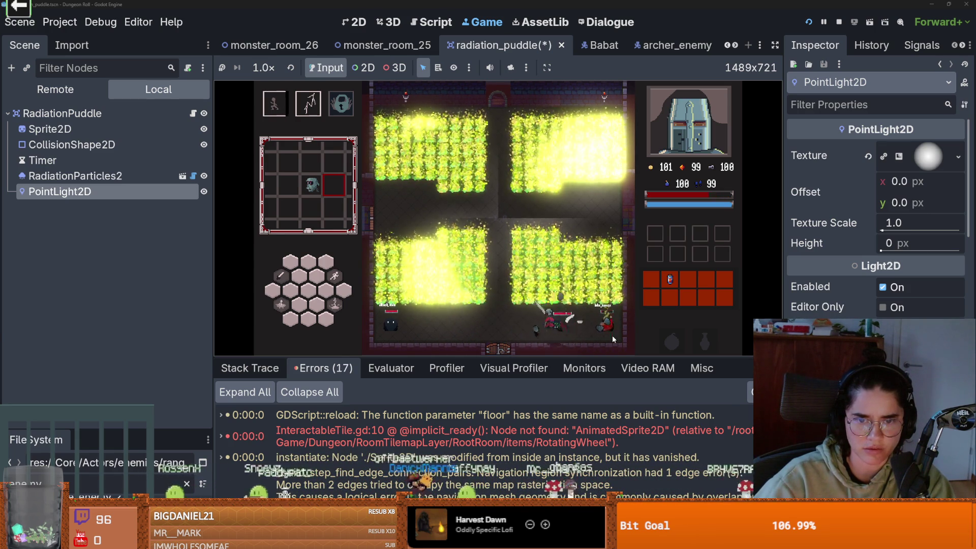
click(612, 334)
key(a)
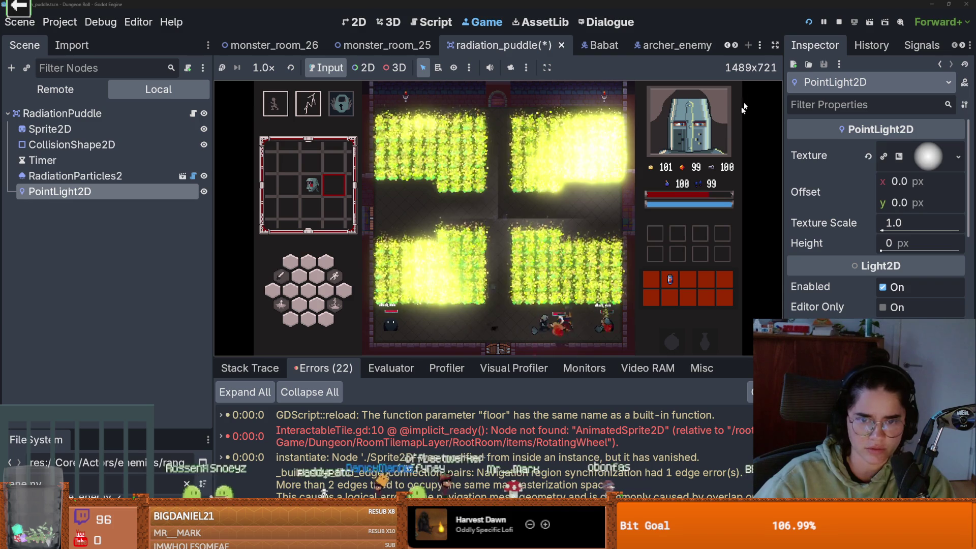
key(space)
click(833, 24)
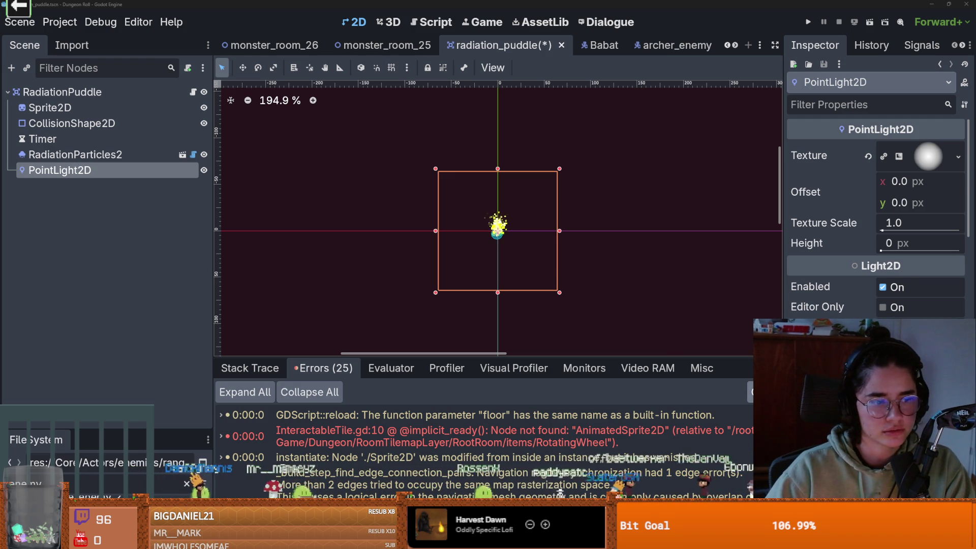
click(488, 414)
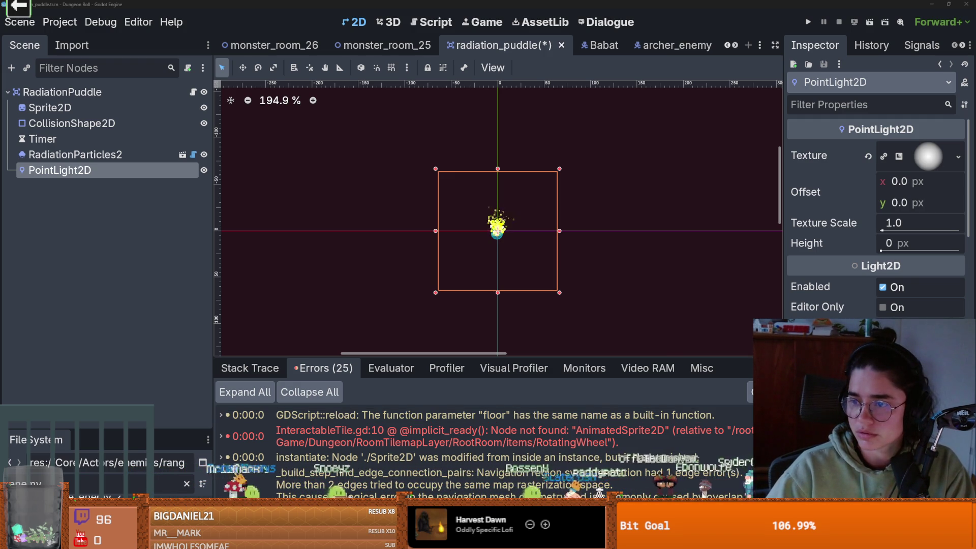